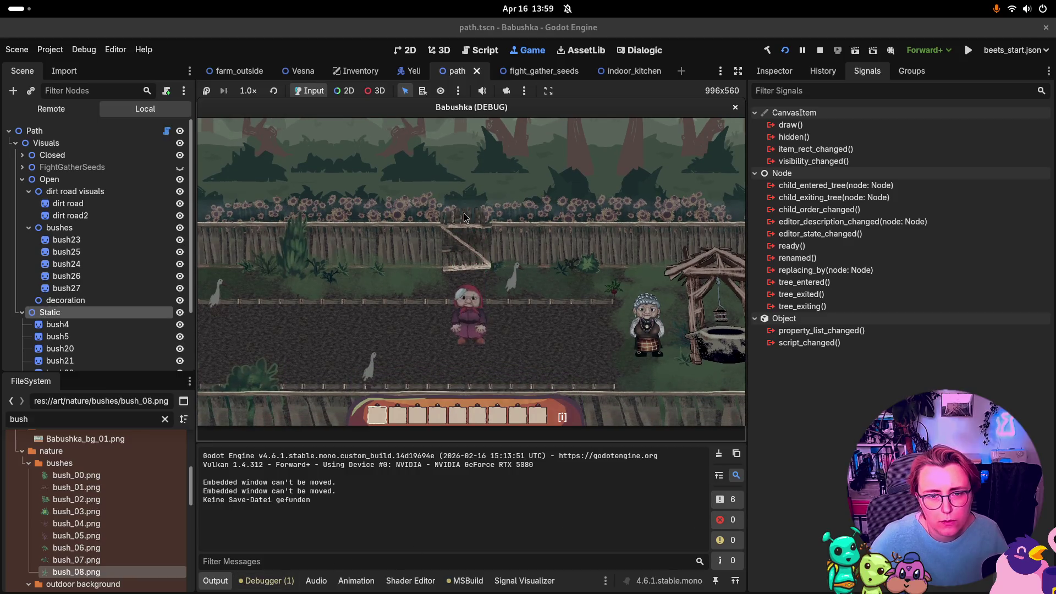
Step: Walk Babushka through the gate and along the forest path to the enemy, then flee the fight
key("w")
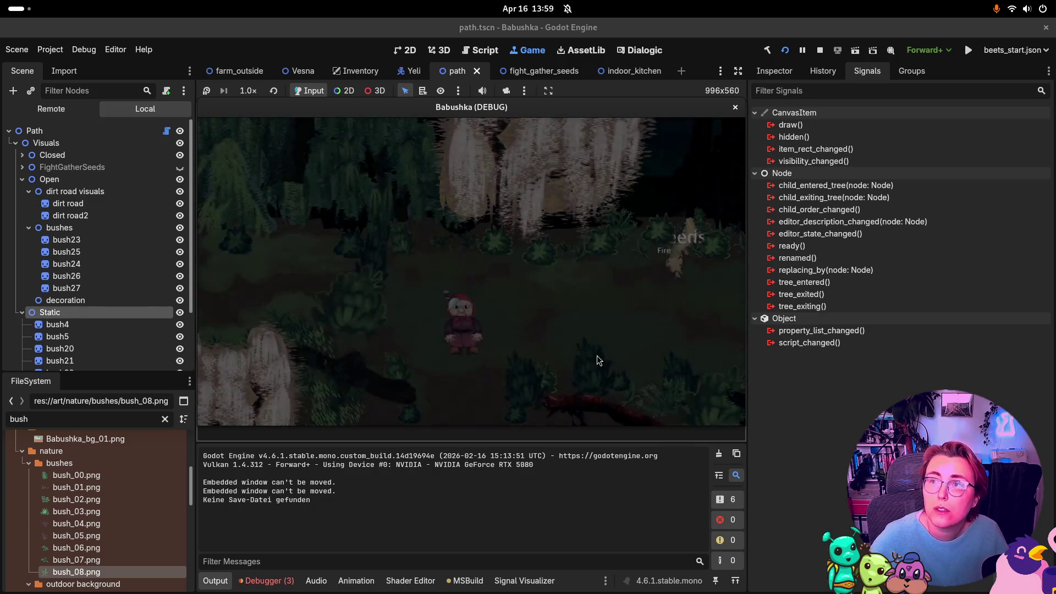
key("d")
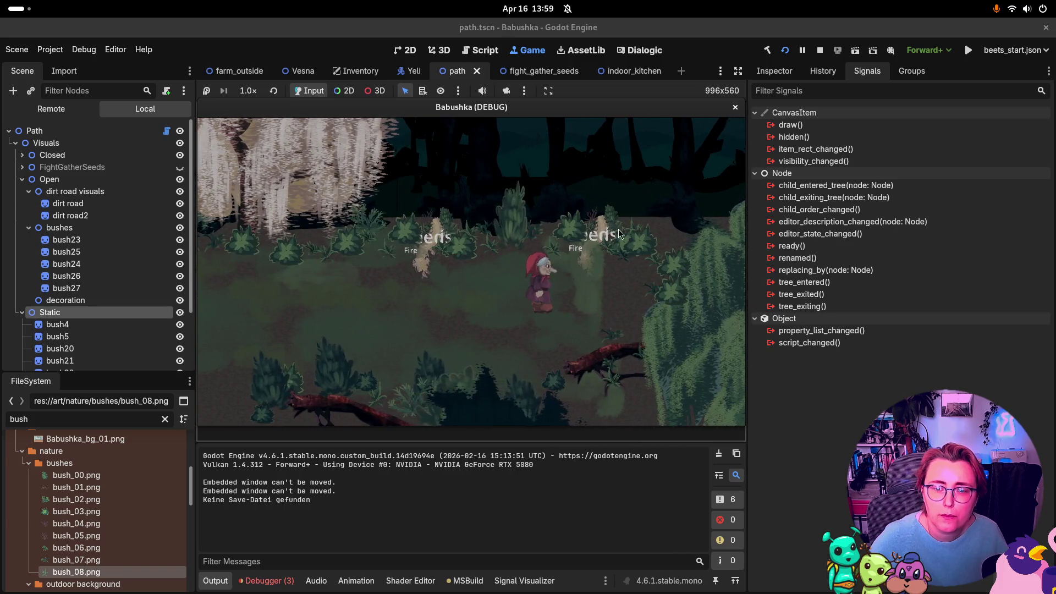
key("w")
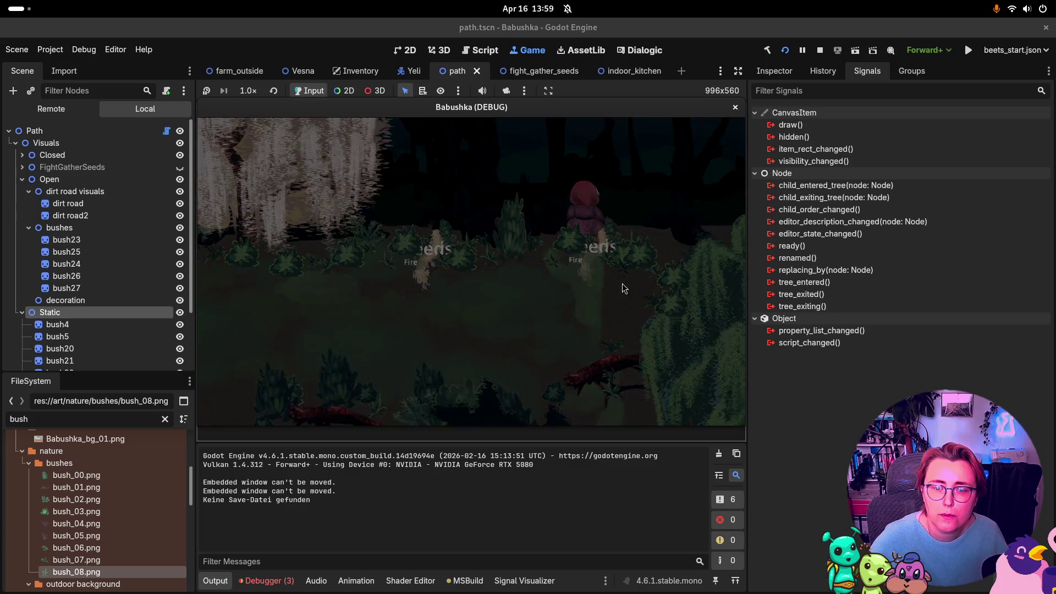
key("d")
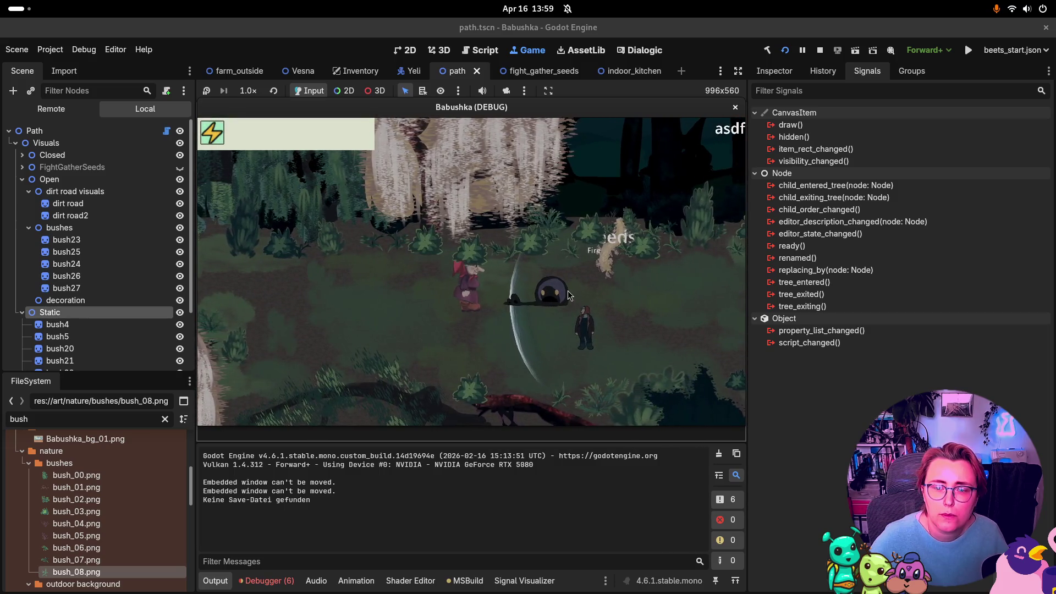
key("d")
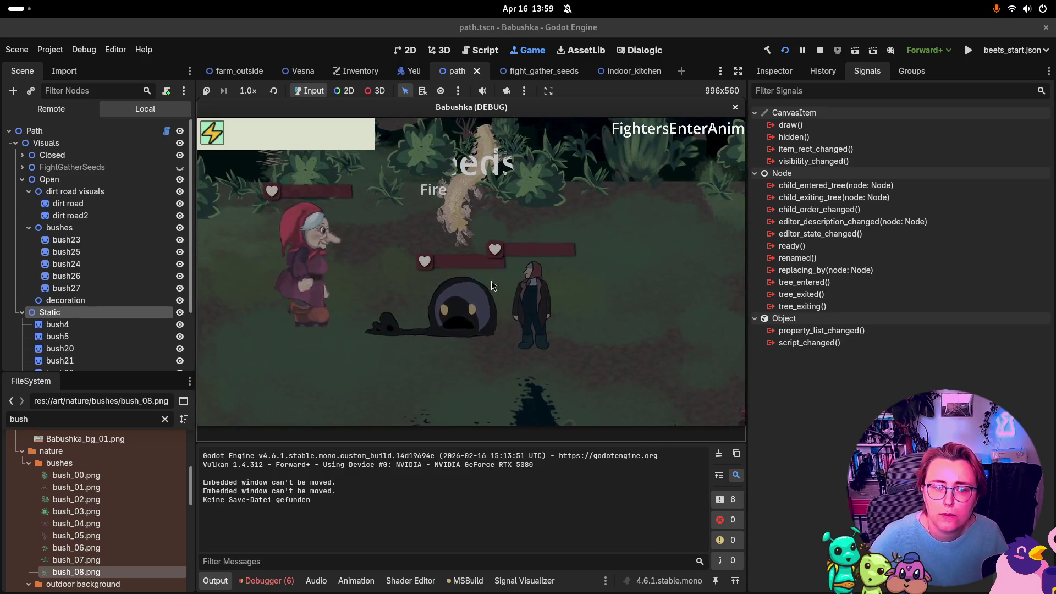
left_click(297, 282)
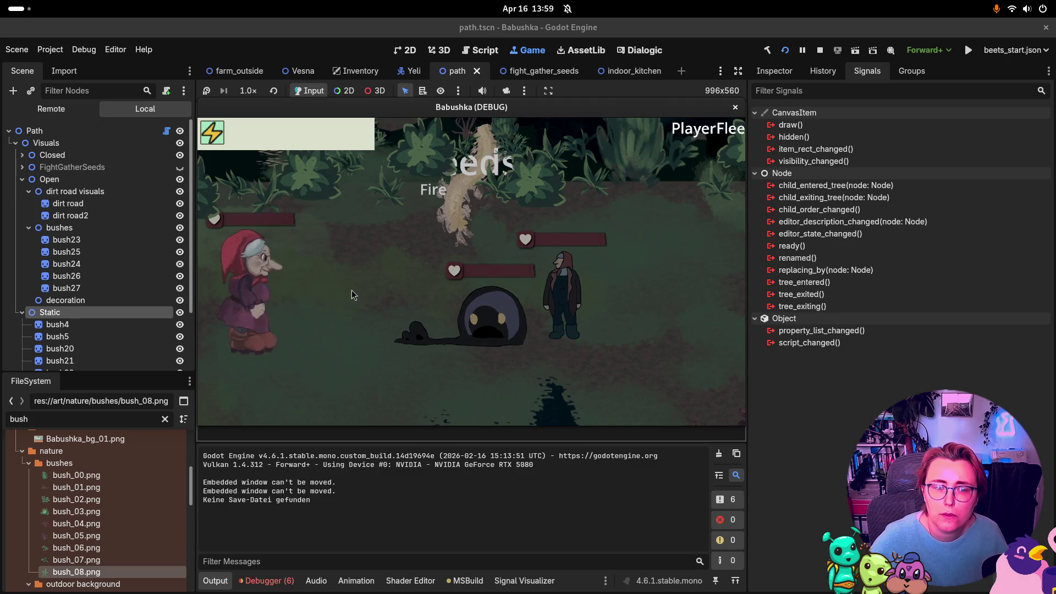
Step: Walk Babushka back past the well to the farm and show the debugger's six errors
key("a")
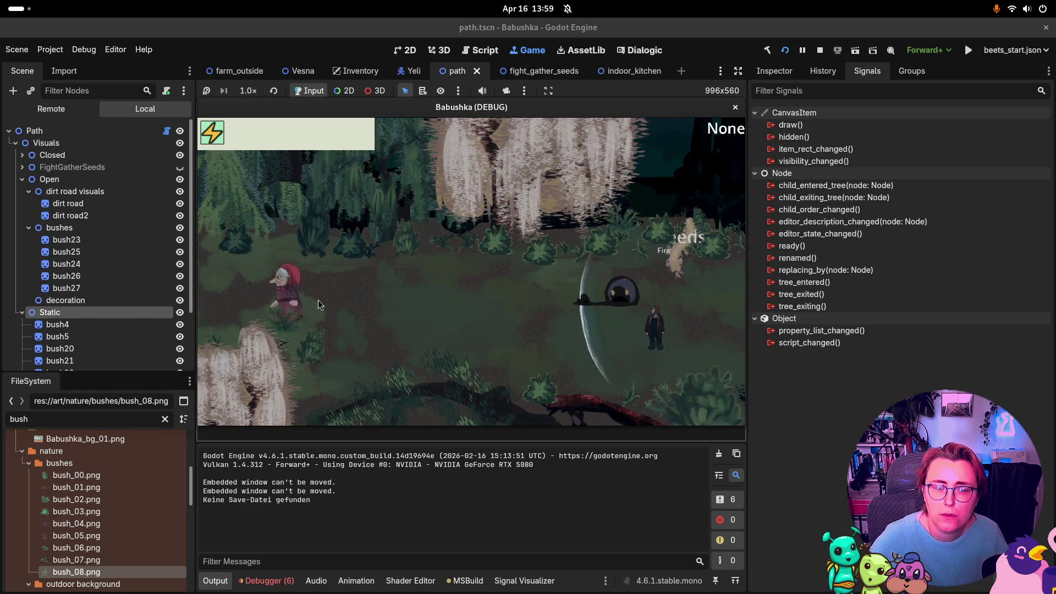
key("w")
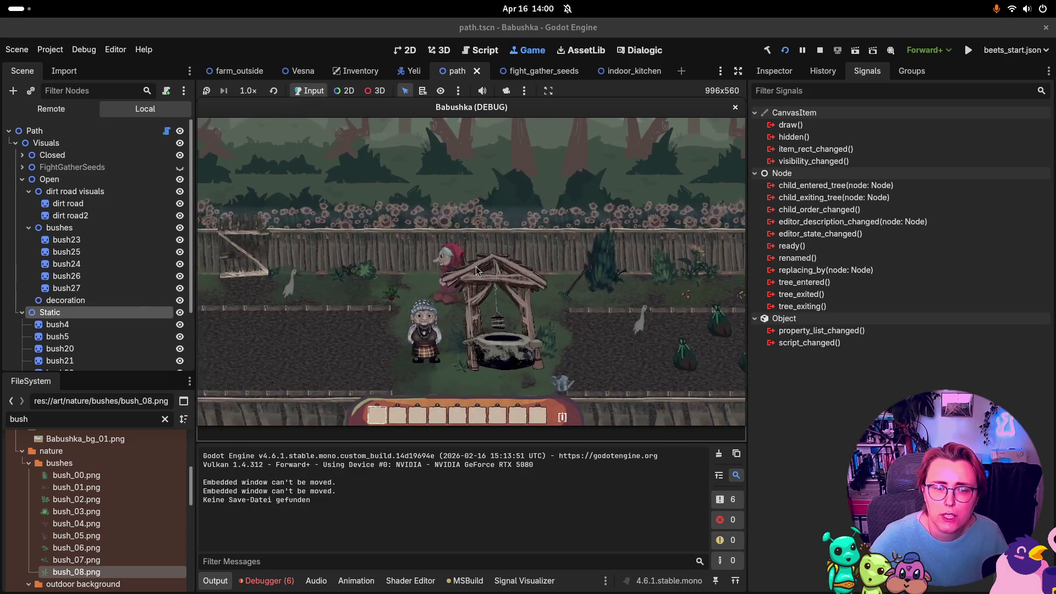
key("d")
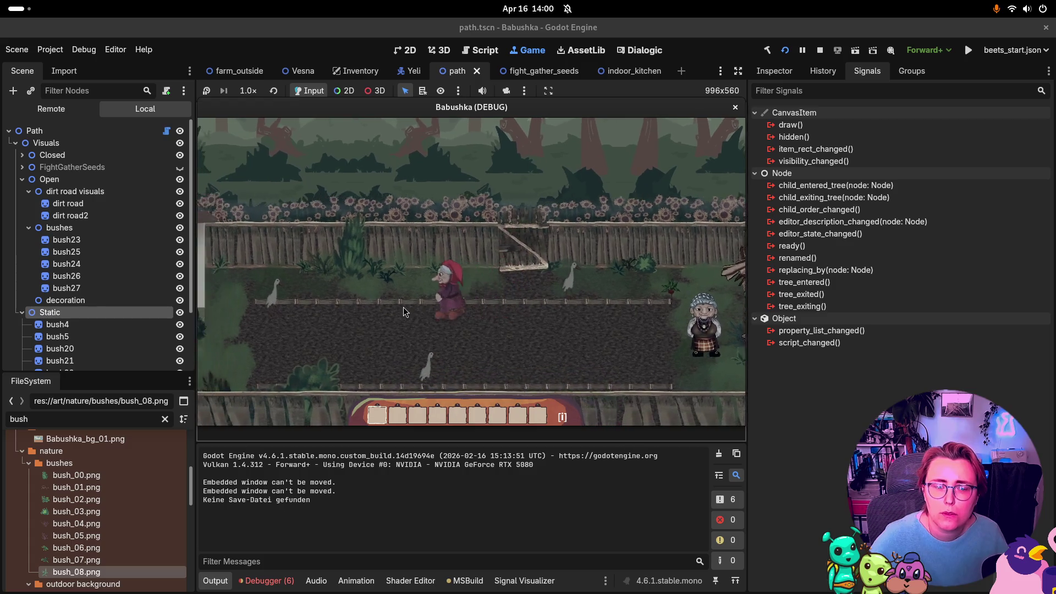
left_click(283, 581)
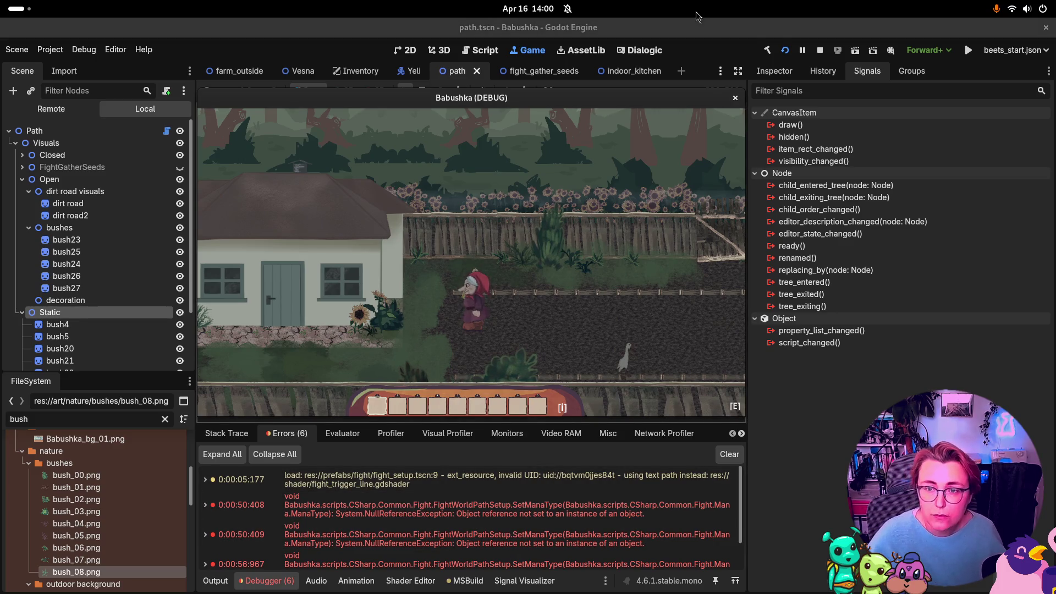
Step: Stop the playtest, pass through the window overview, and switch to the browser's Taiga new-task form
left_click(820, 50)
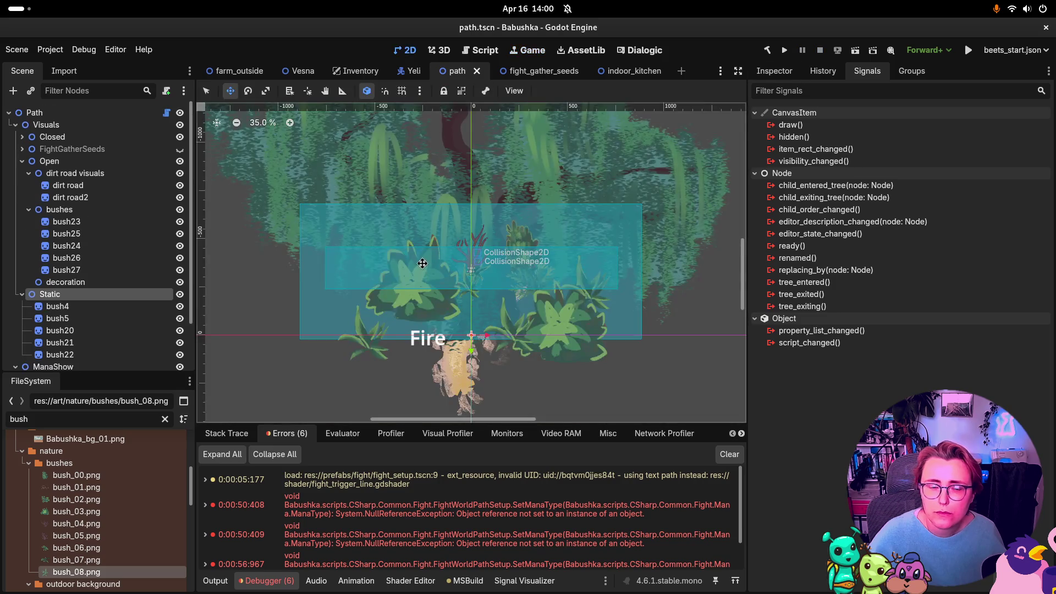
key("super")
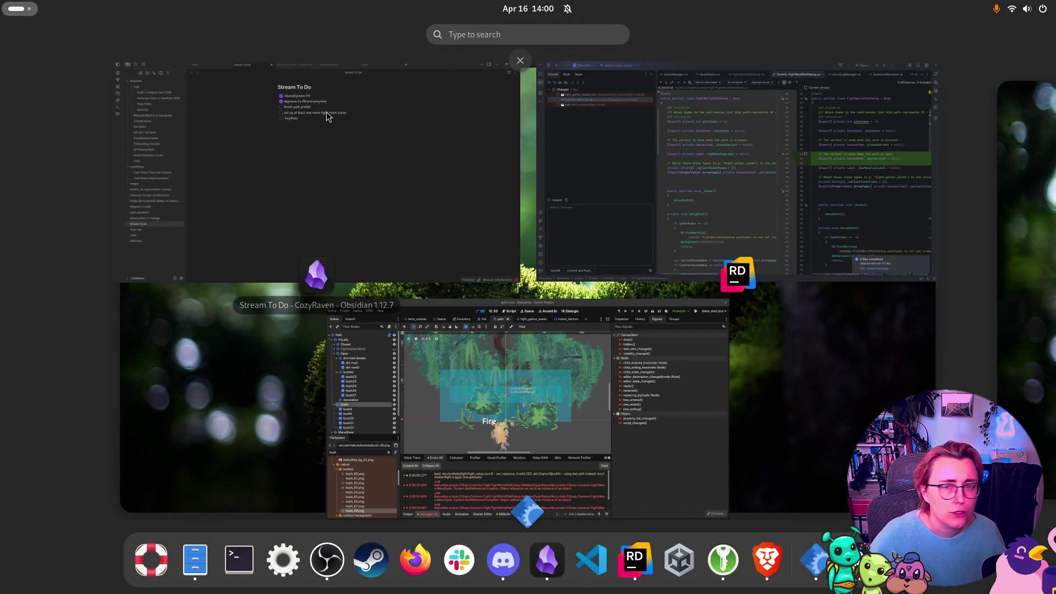
key("super")
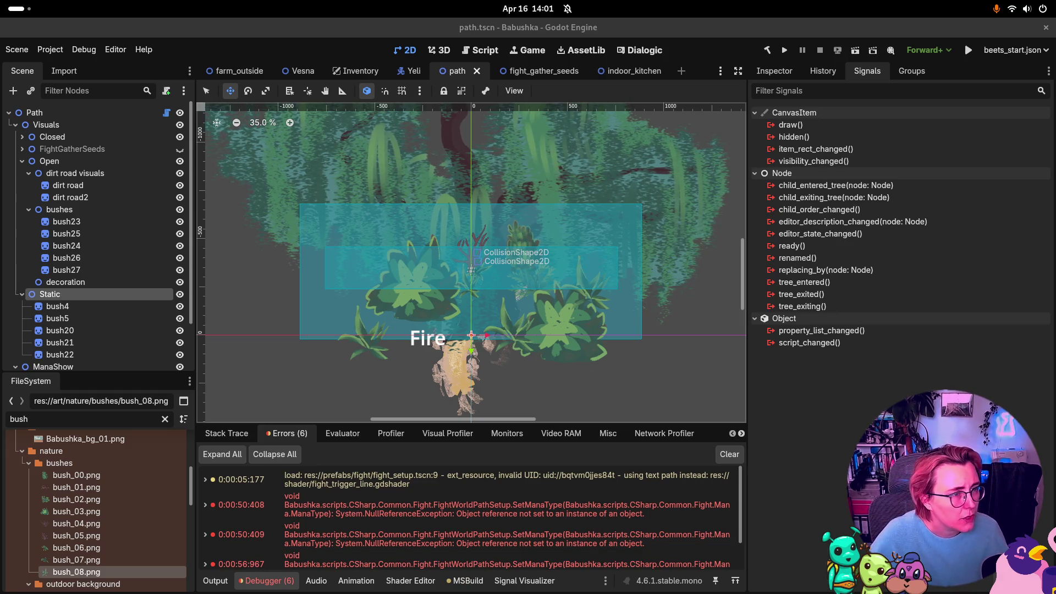
key("alt+Tab")
Step: Enter the task subject 'Exiting the fight room via exit causes night overlay to stay (also exceptions)'
left_click(465, 223)
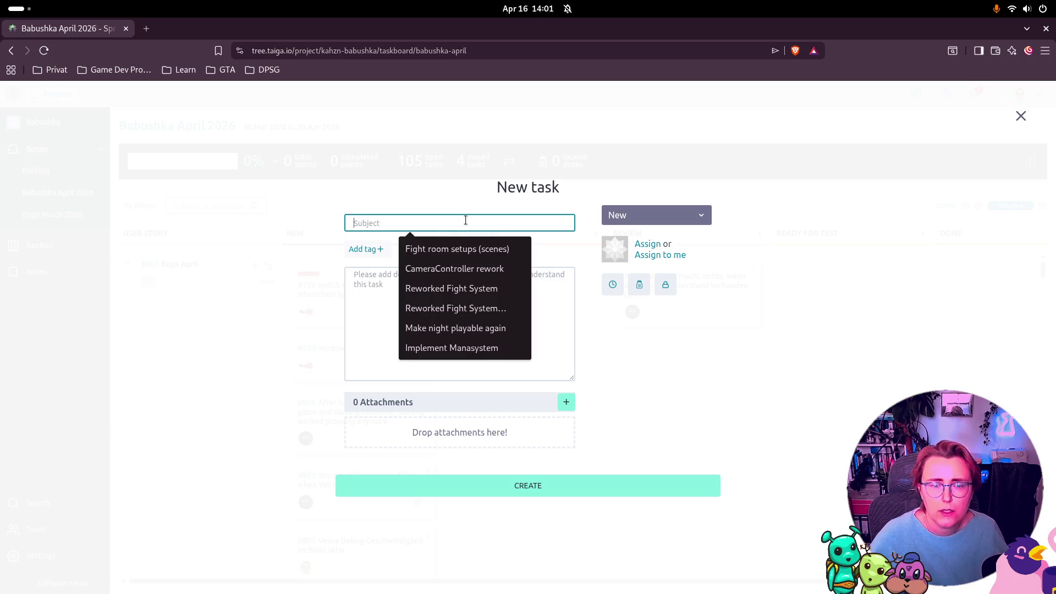
type("E")
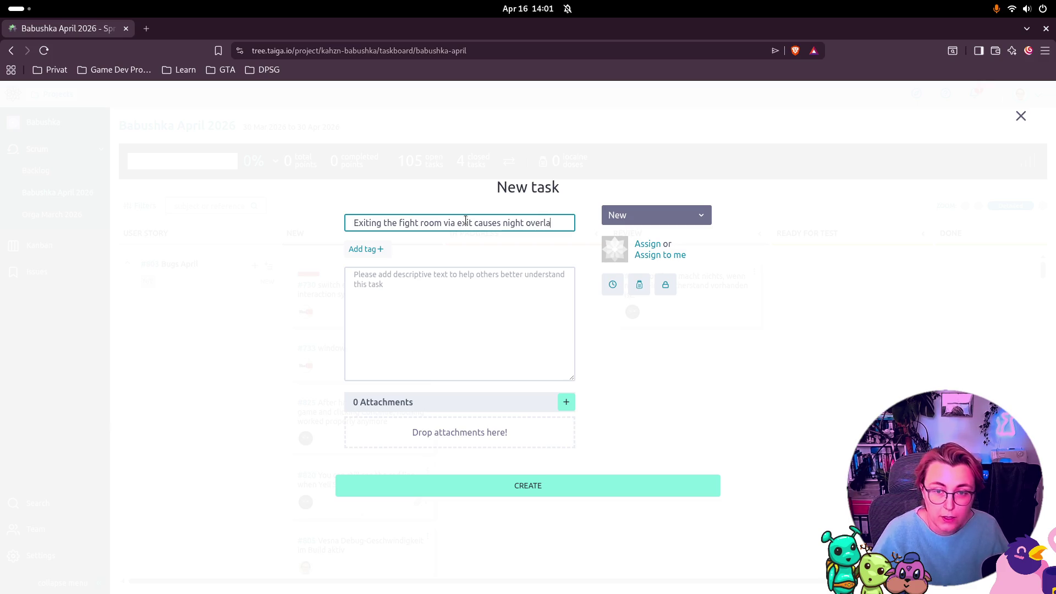
type("o stay")
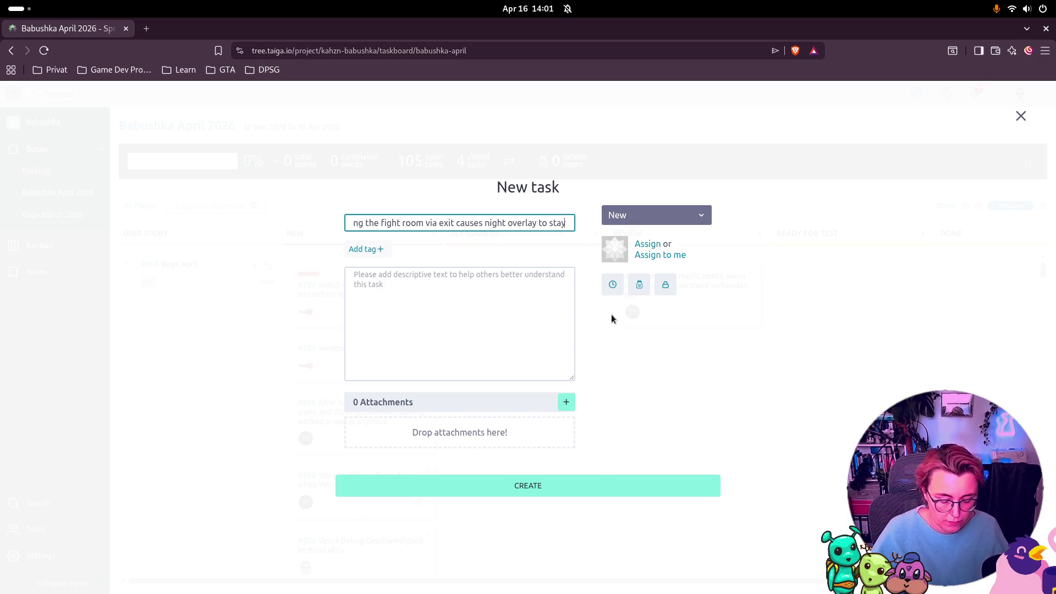
type(" (")
type("also")
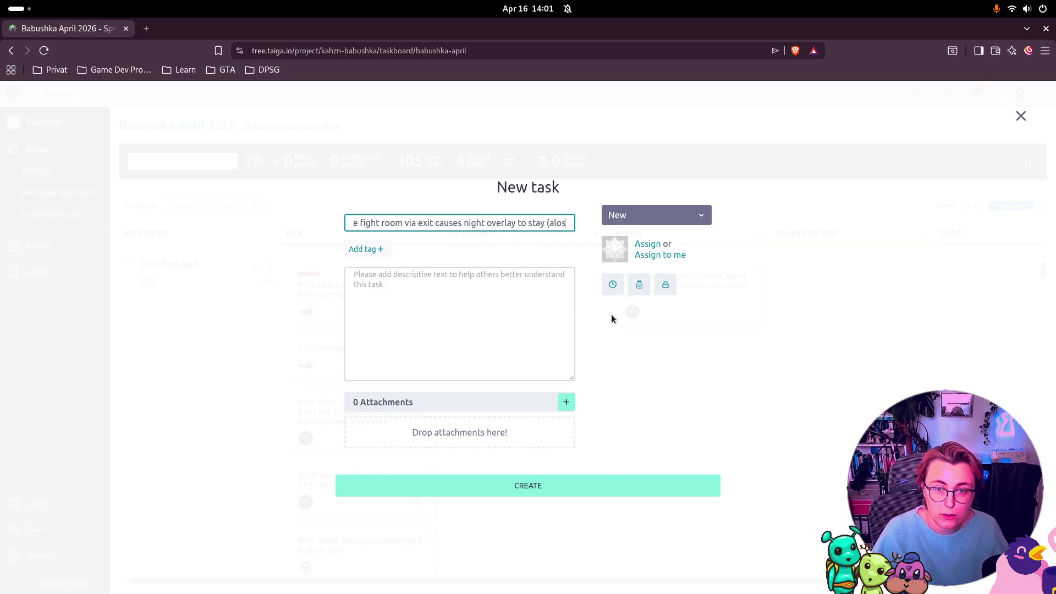
type(" exceptions)")
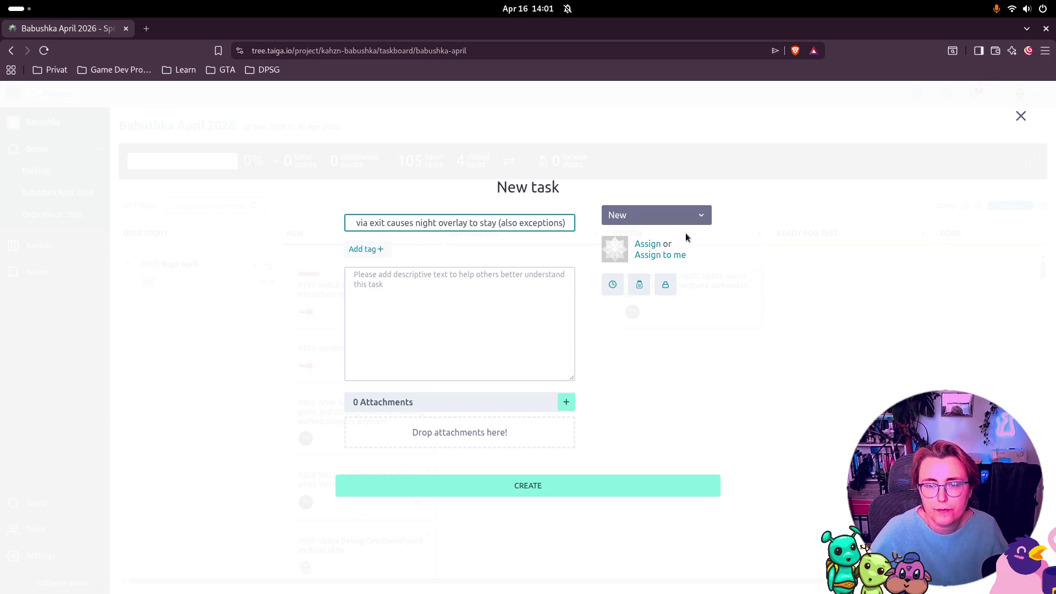
Step: Assign the task to a teammate, create it, and find card #873 on the taskboard
left_click(658, 246)
left_click(642, 324)
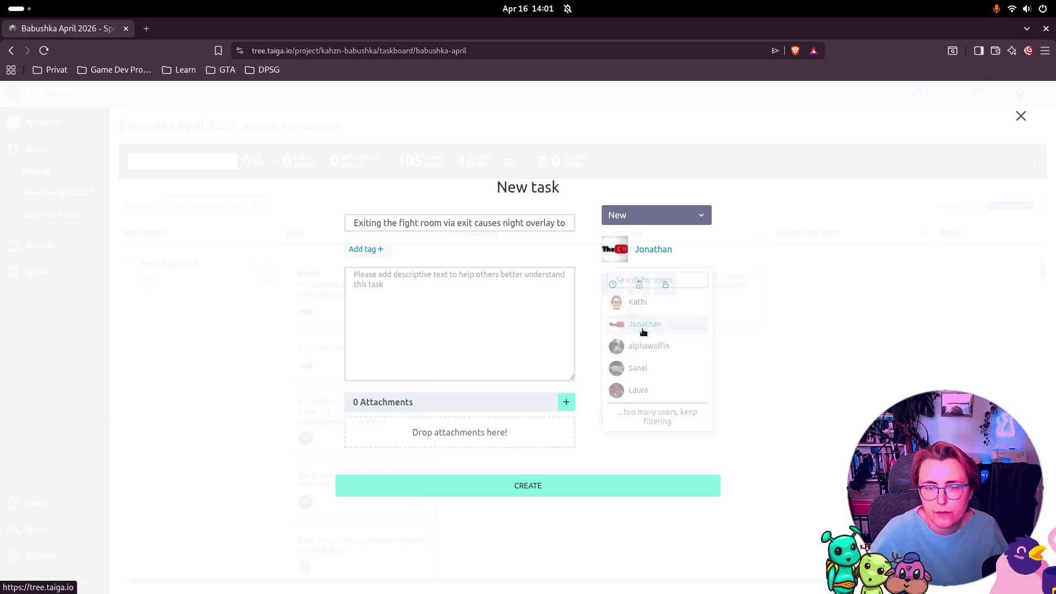
left_click(539, 486)
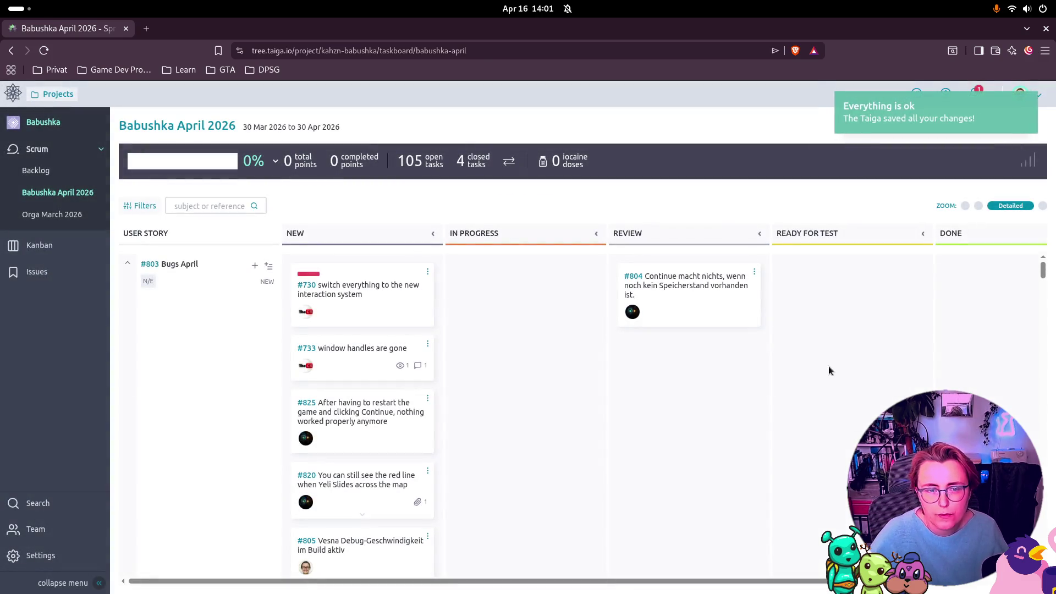
scroll(514, 454, "down", 10)
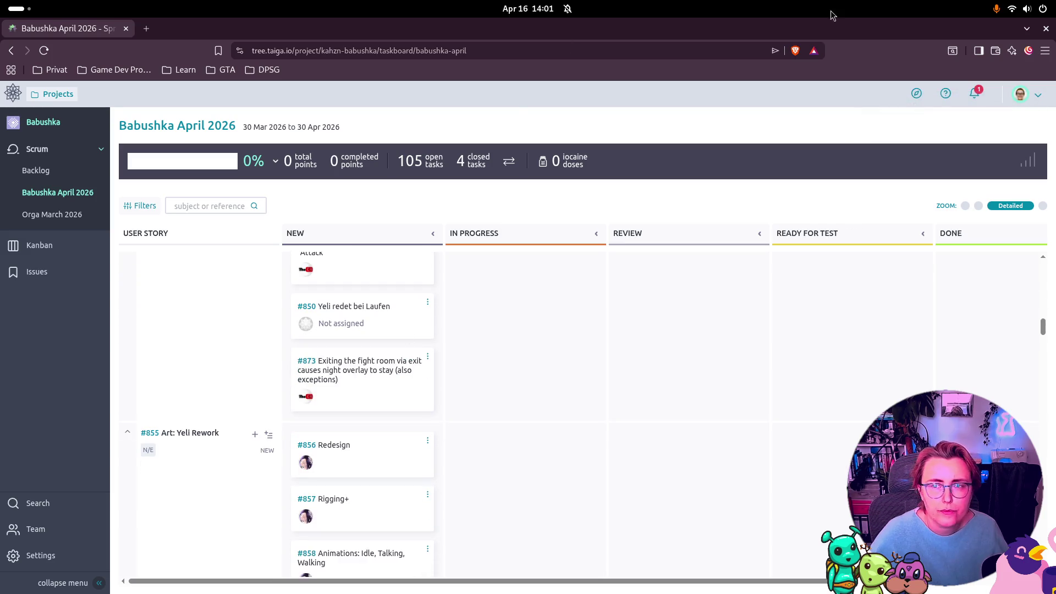
scroll(486, 386, "down", 2)
scroll(571, 325, "up", 3)
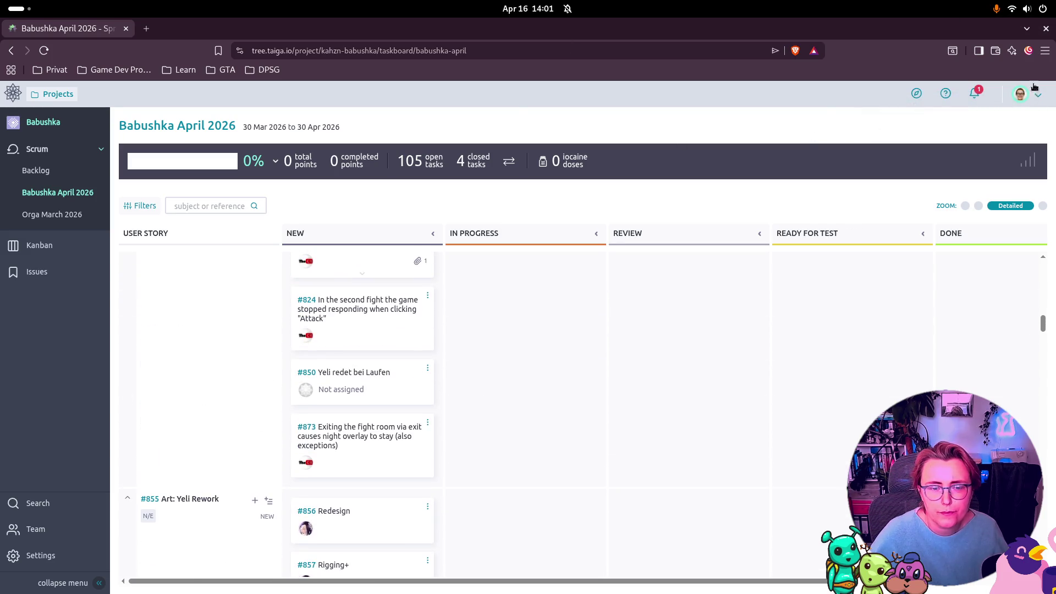
Step: Return to the Godot editor and switch to the farm_outside scene
key("alt+Tab")
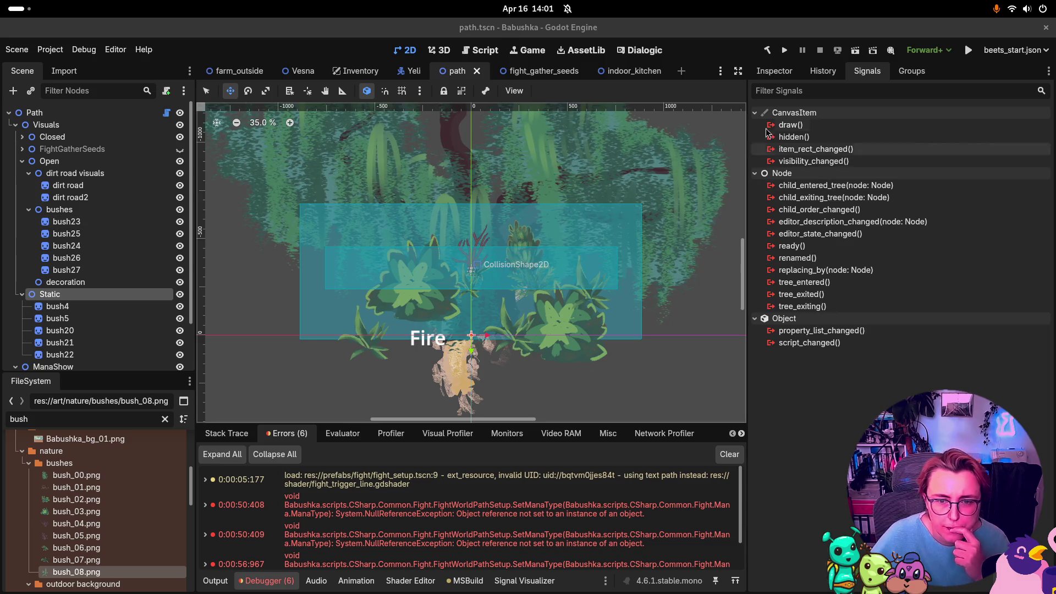
scroll(512, 263, "down", 2)
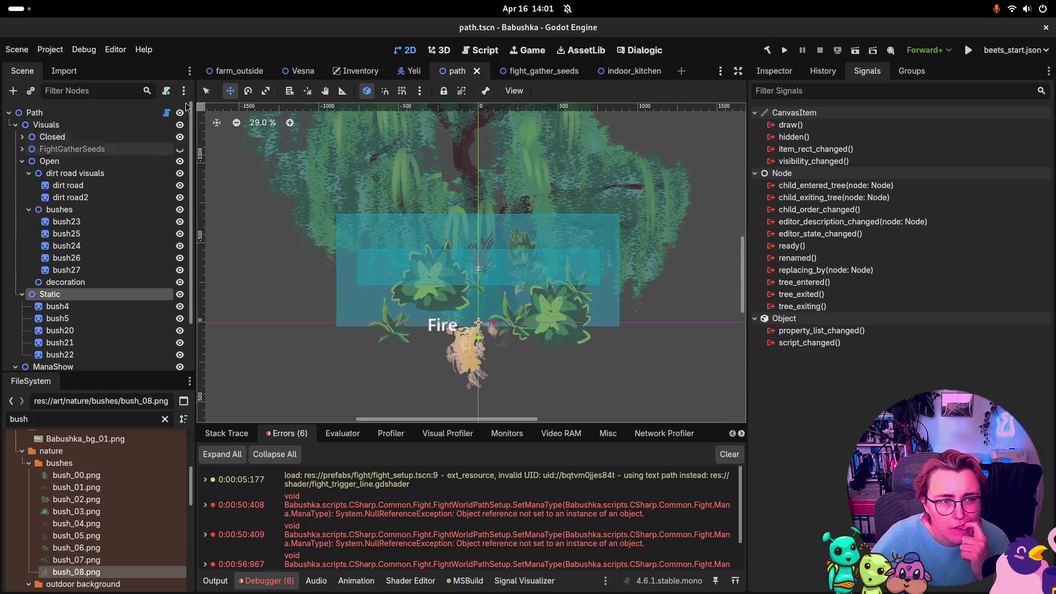
left_click(254, 70)
scroll(589, 247, "up", 5)
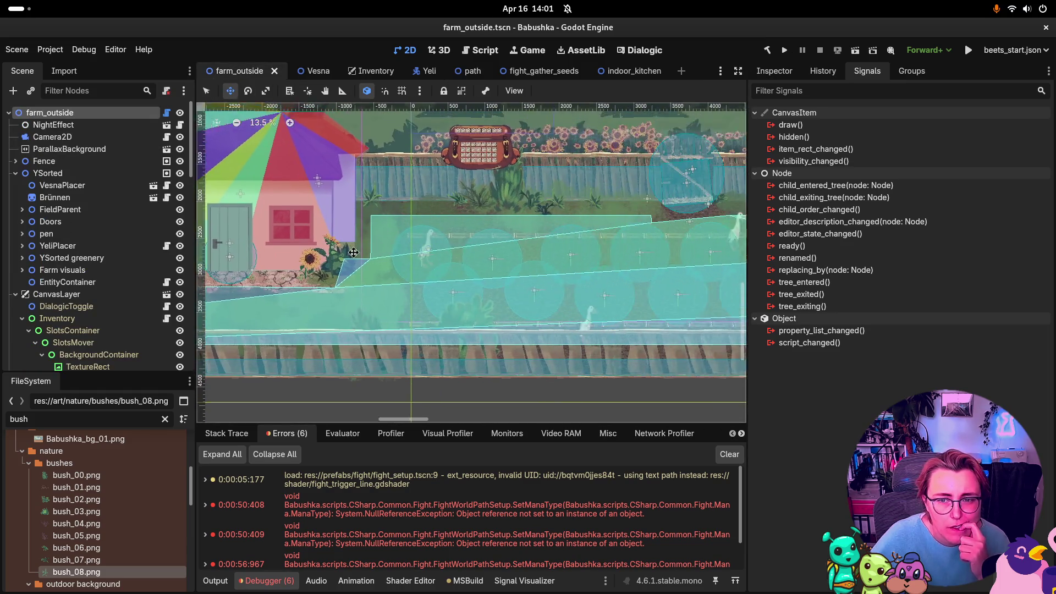
scroll(571, 246, "right", 5)
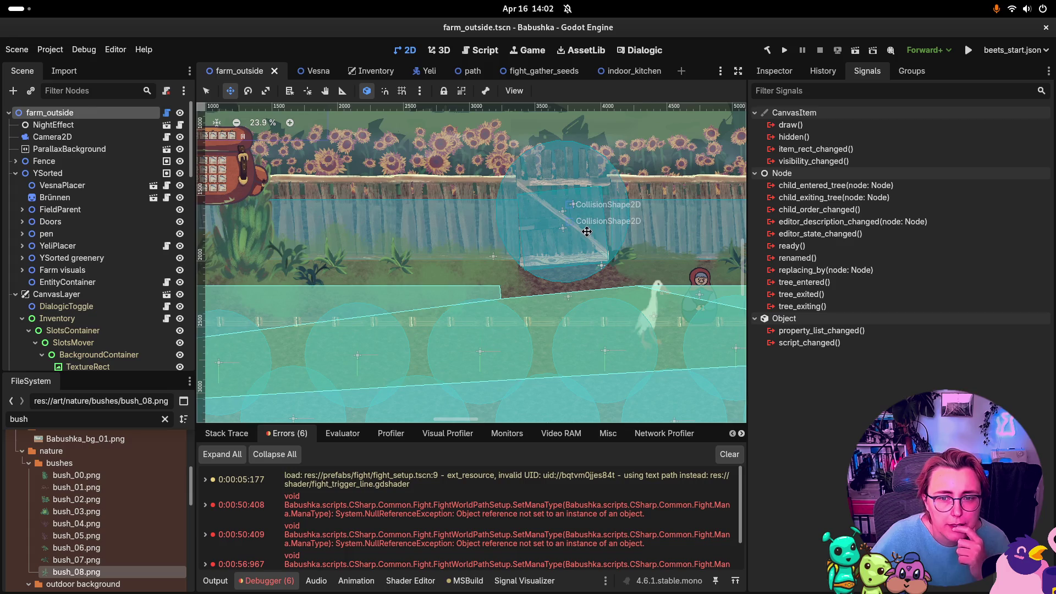
Step: Collapse the CanvasLayer and Fence branches in the scene tree, then expand the Doors group
left_click(16, 296)
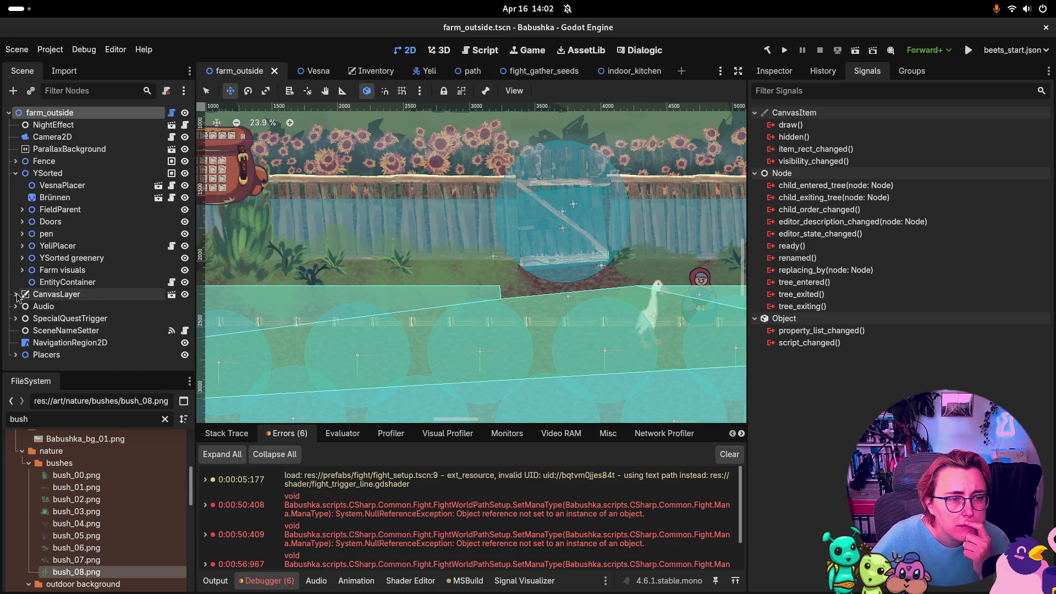
left_click(15, 161)
left_click(22, 185)
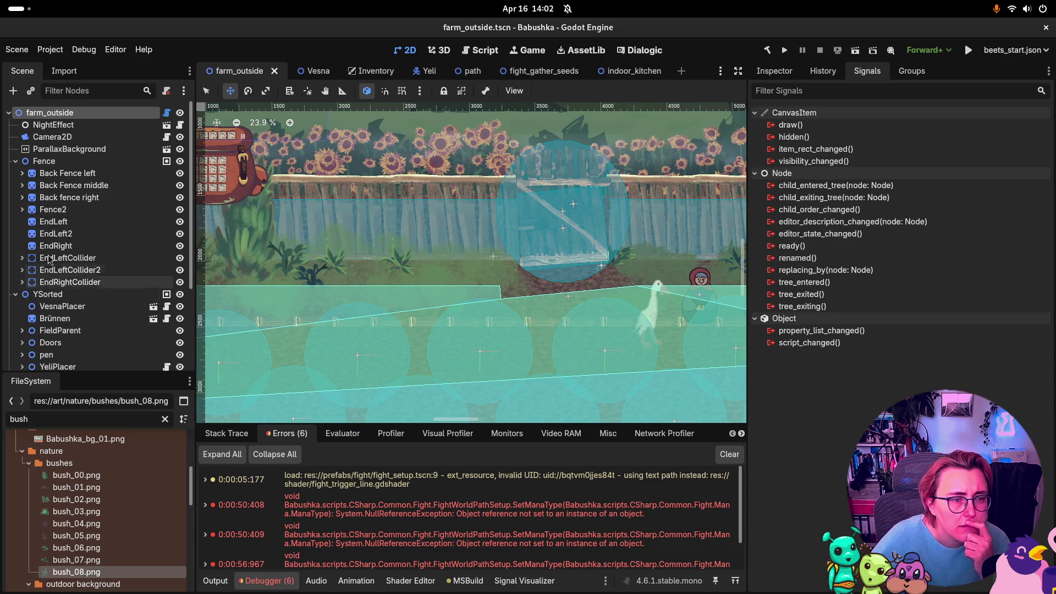
left_click(50, 161)
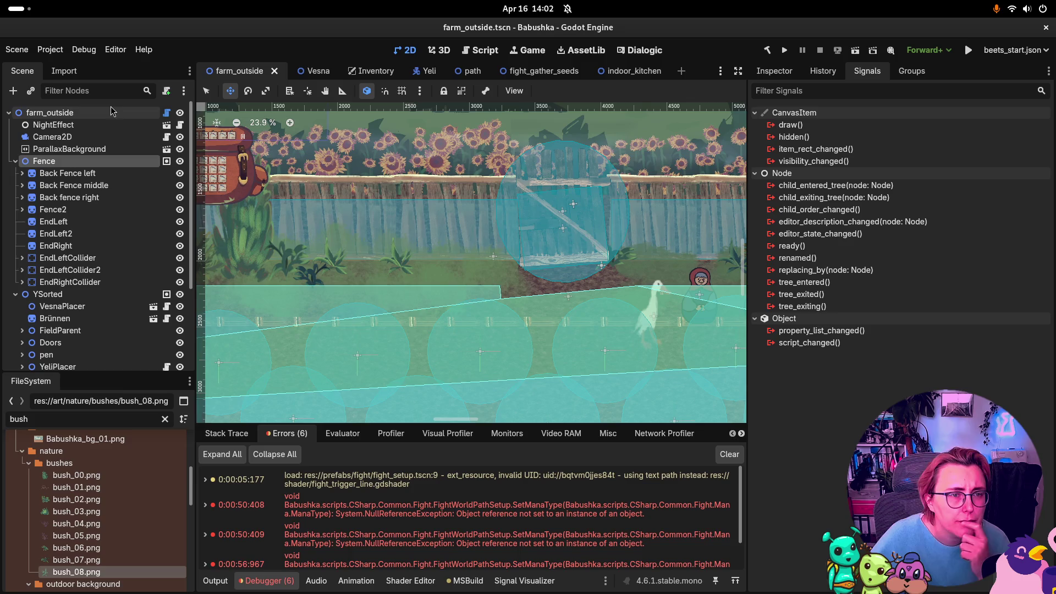
left_click(15, 161)
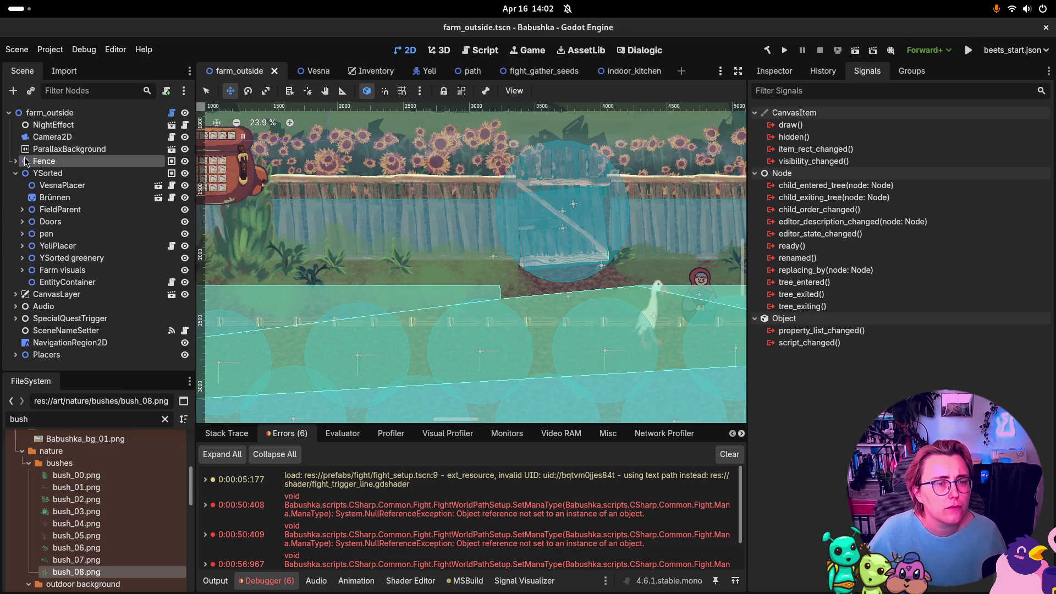
left_click(22, 222)
Step: Expand Fence Door2, check InteractionArea's signals, and review SceneDoor's properties including Process
left_click(75, 234)
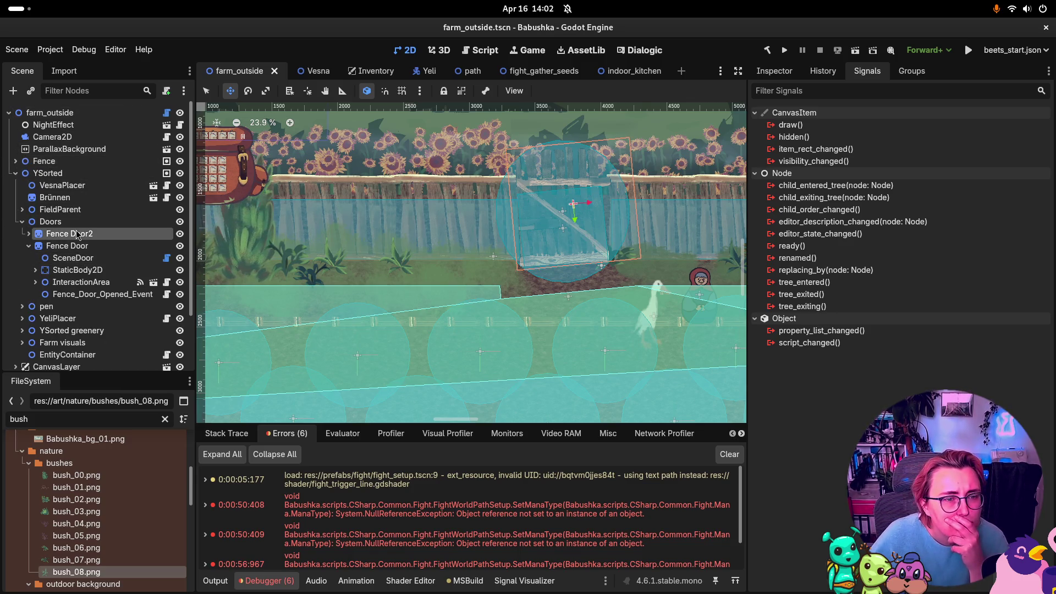
left_click(29, 233)
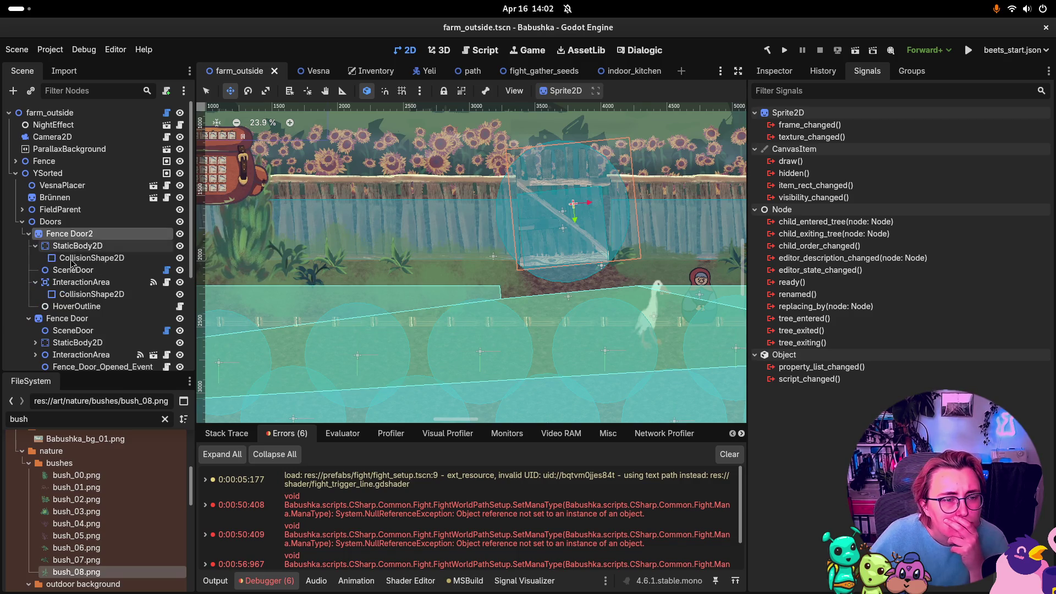
left_click(92, 283)
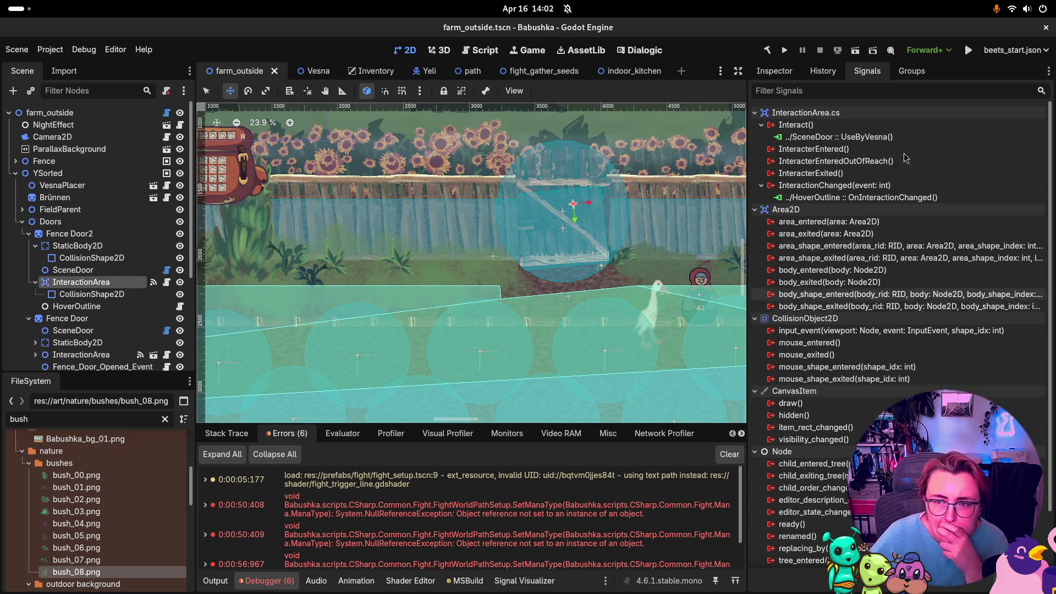
left_click(77, 270)
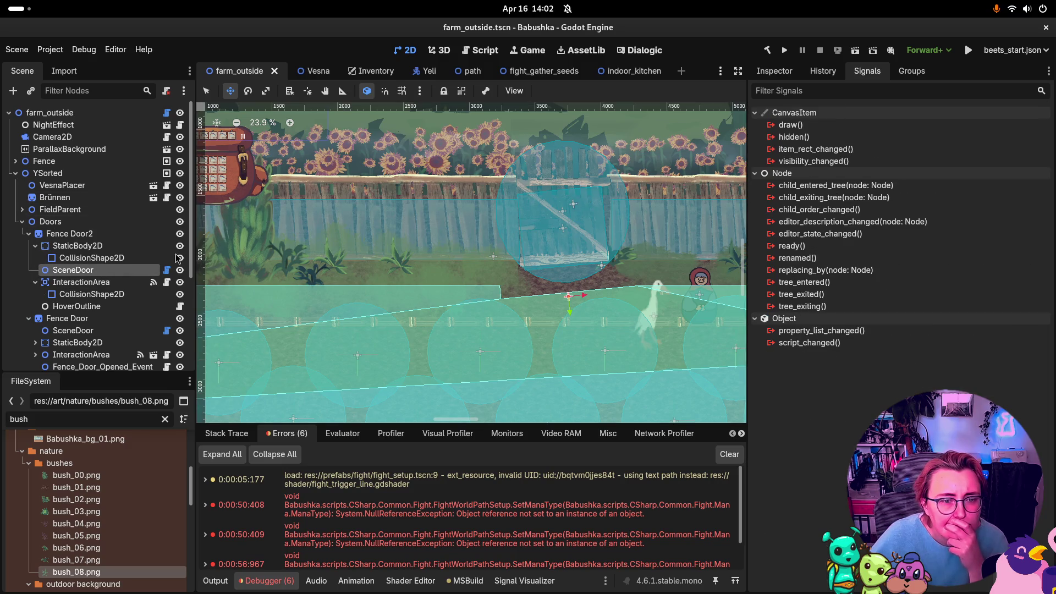
left_click(774, 71)
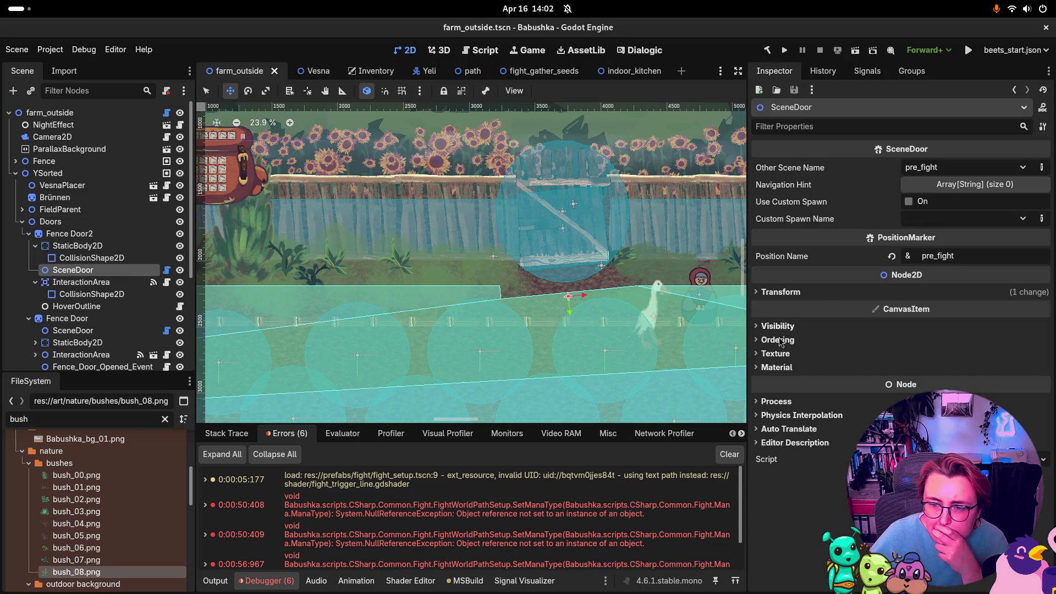
left_click(775, 402)
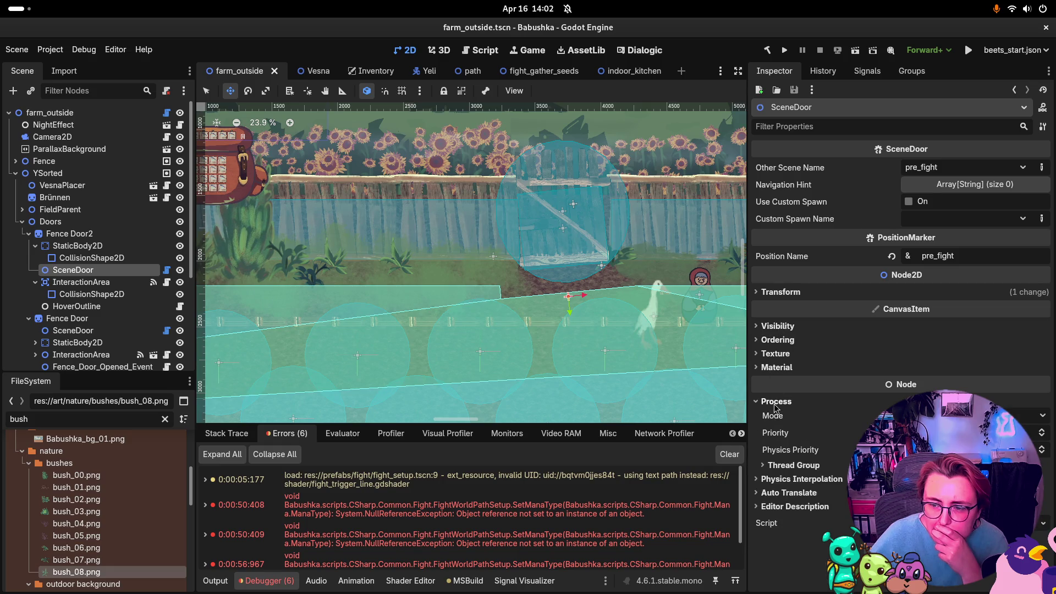
Step: Review InteractionArea's Process settings and its CollisionShape2D, comparing against SceneDoor
left_click(81, 282)
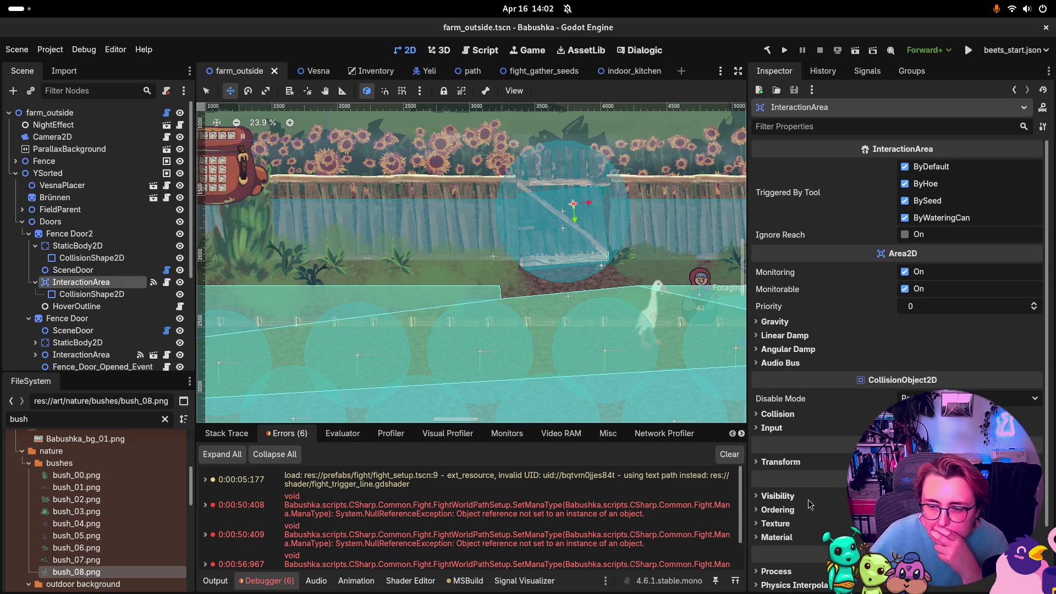
scroll(780, 534, "down", 1)
left_click(782, 516)
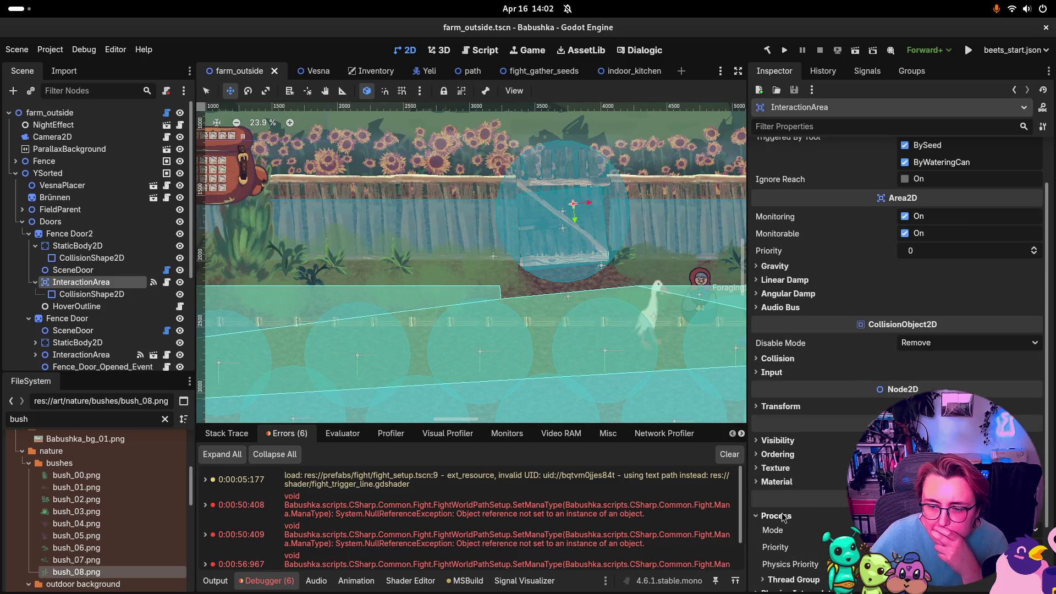
scroll(800, 513, "down", 1)
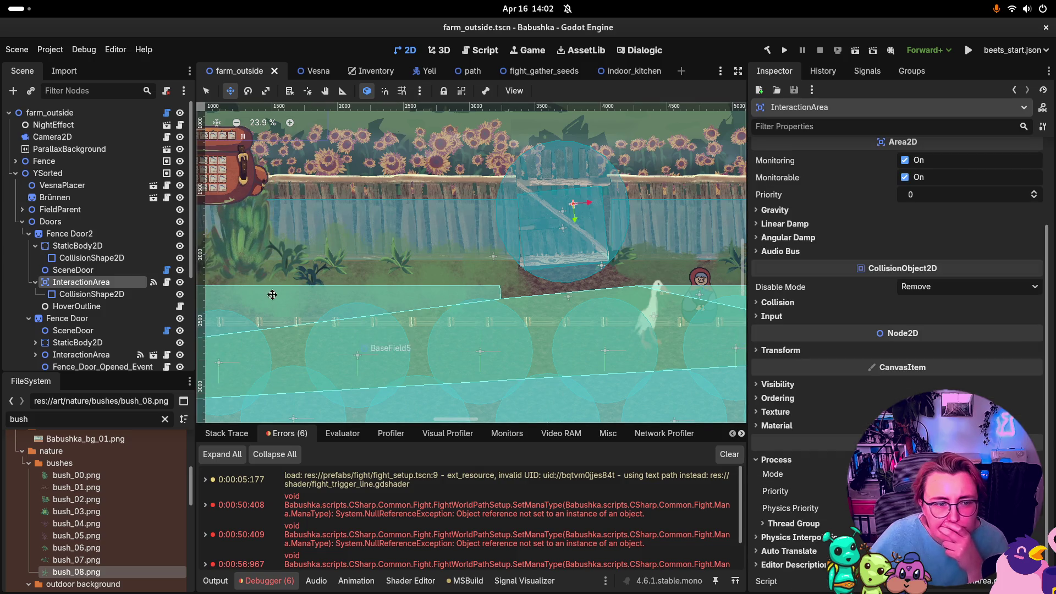
left_click(118, 297)
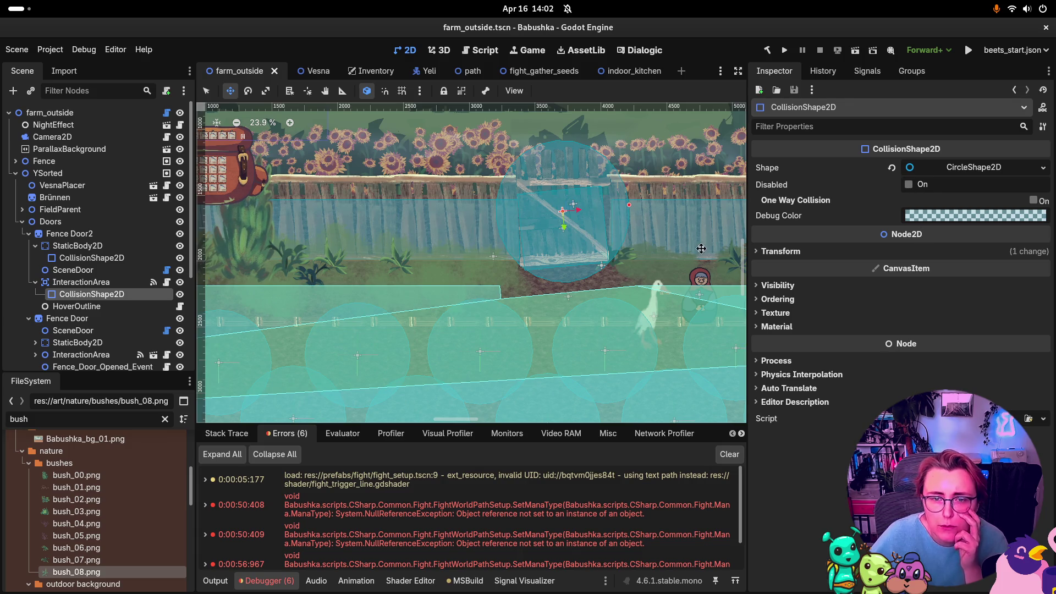
left_click(82, 270)
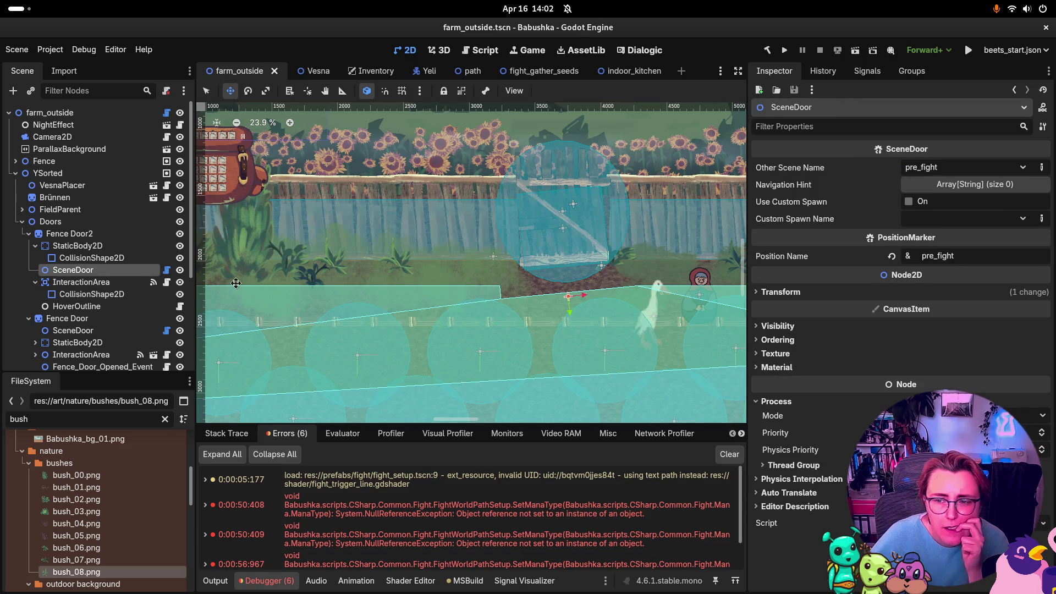
left_click(86, 283)
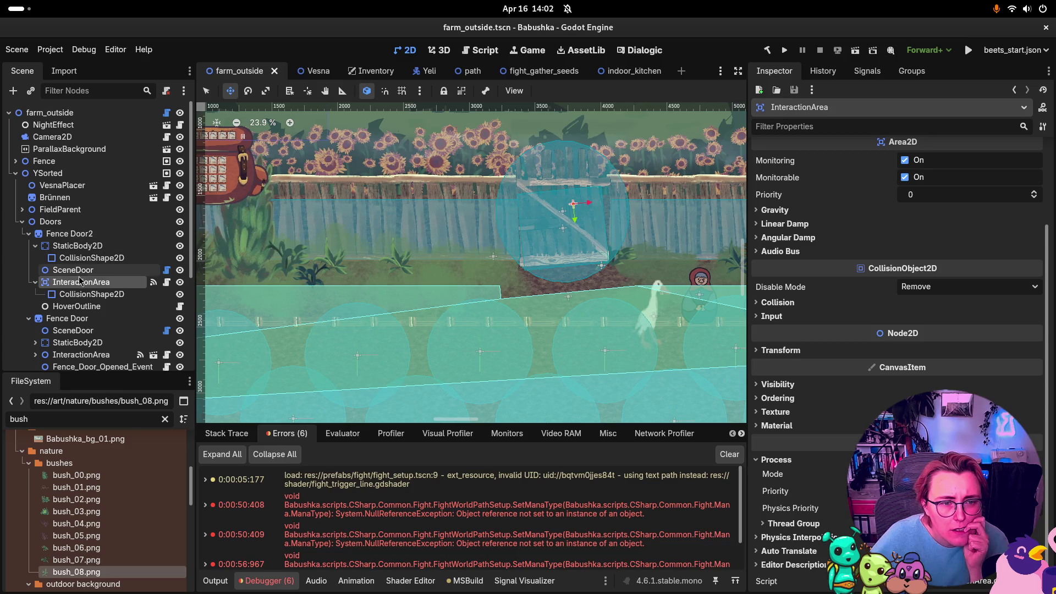
Step: Inspect HoverOutline's settings and its list of outlined items
left_click(124, 310)
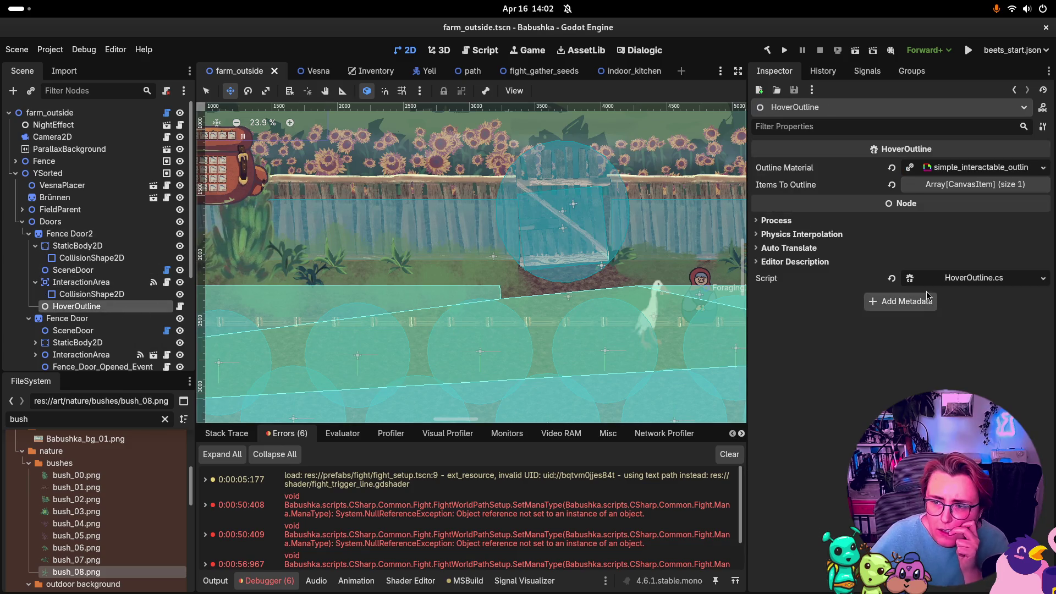
left_click(958, 186)
left_click(960, 185)
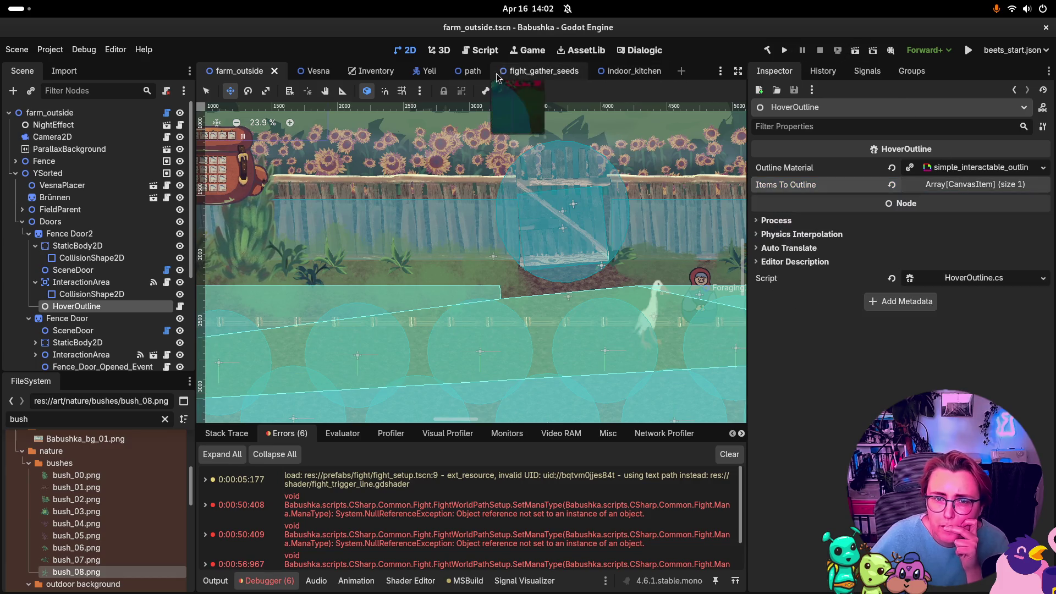
Step: In the Game workspace, check the embedding and camera override options, then run Babushka
left_click(529, 50)
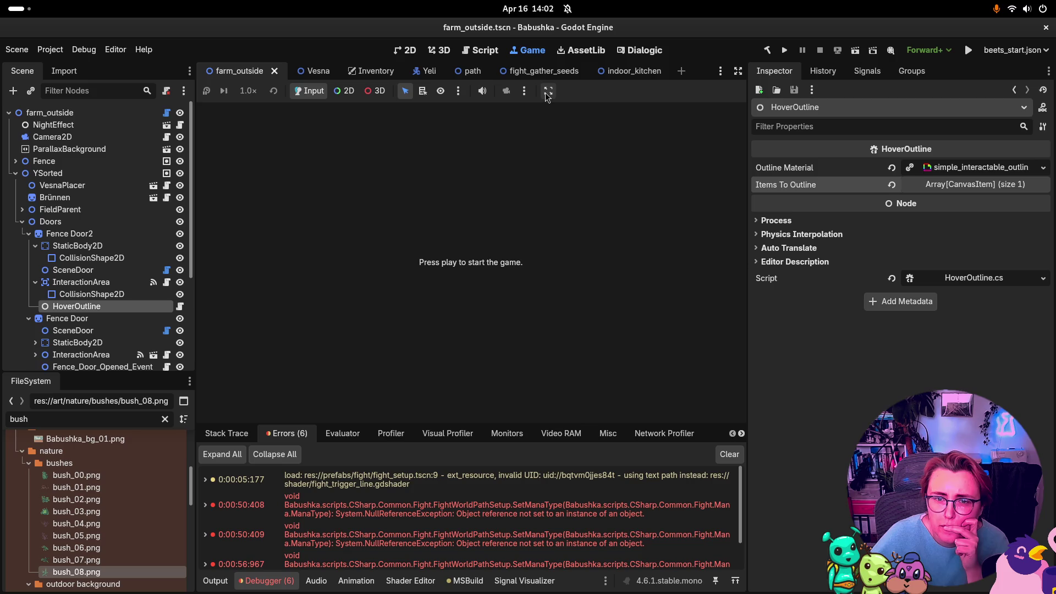
left_click(547, 92)
left_click(573, 84)
left_click(549, 92)
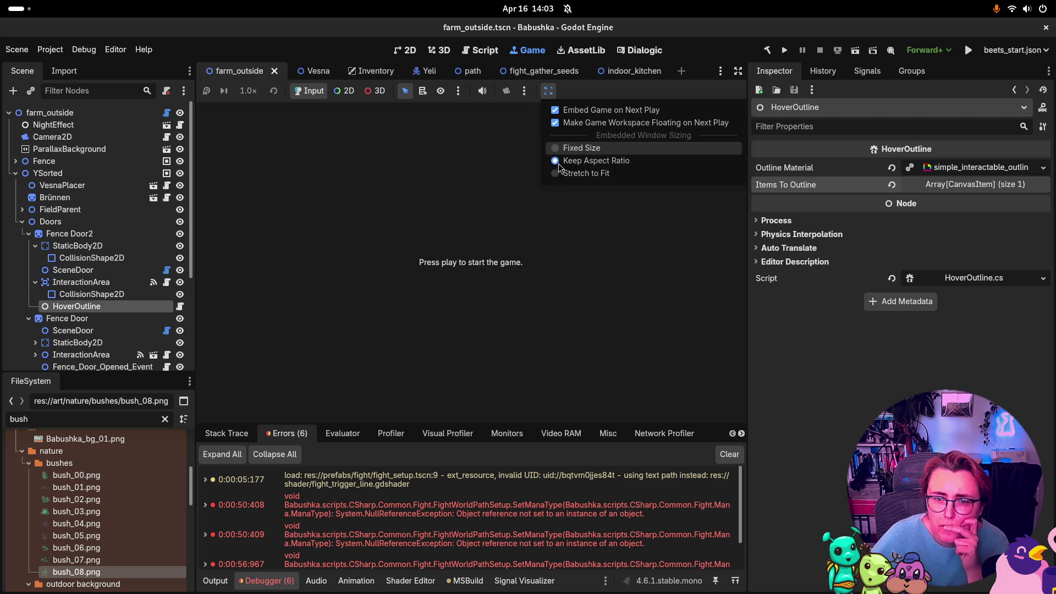
left_click(528, 95)
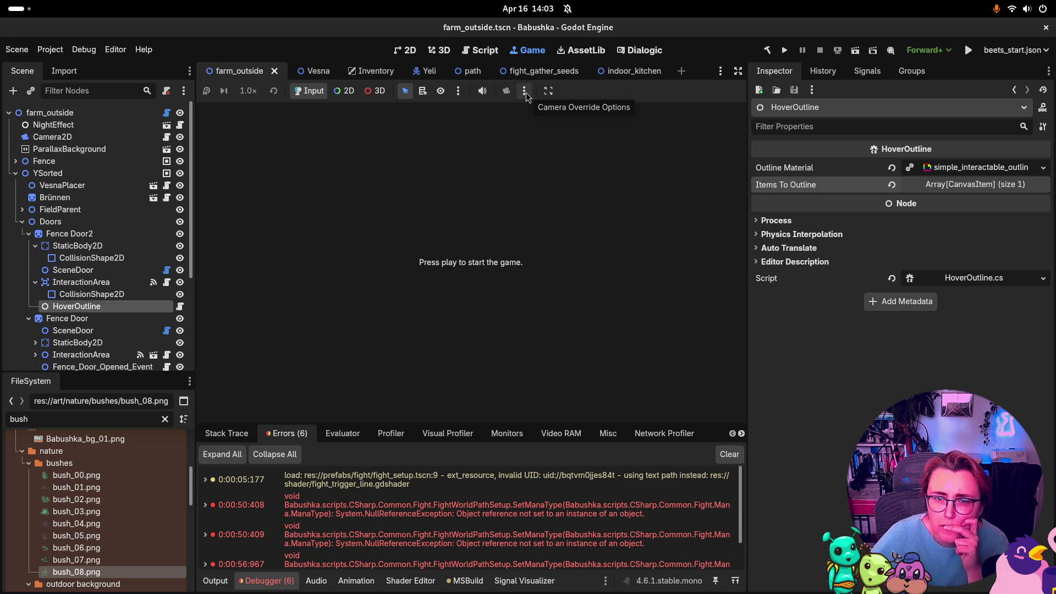
left_click(526, 94)
left_click(526, 95)
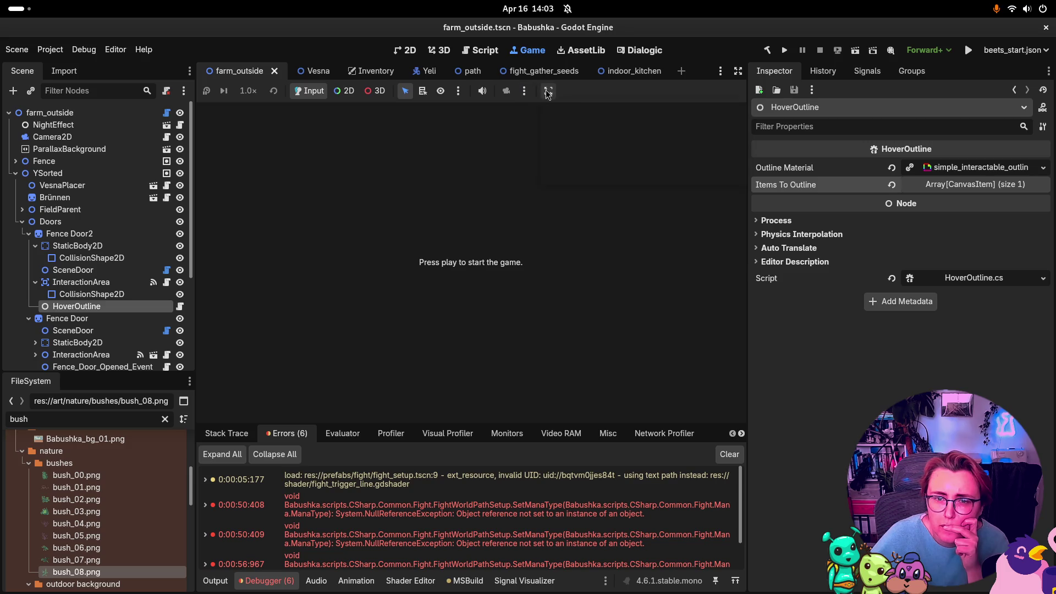
left_click(549, 94)
left_click(723, 61)
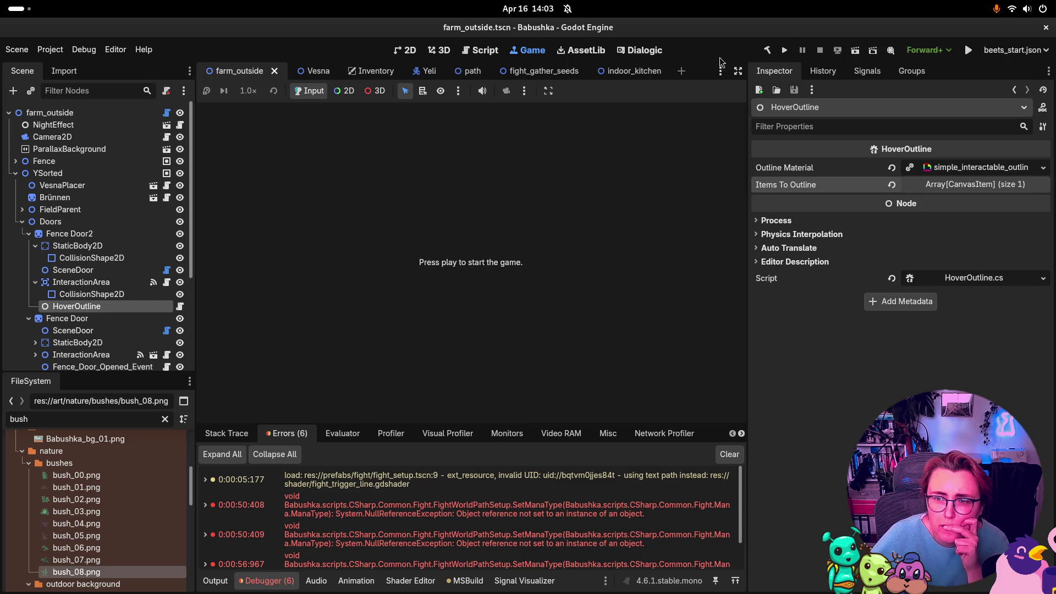
left_click(784, 50)
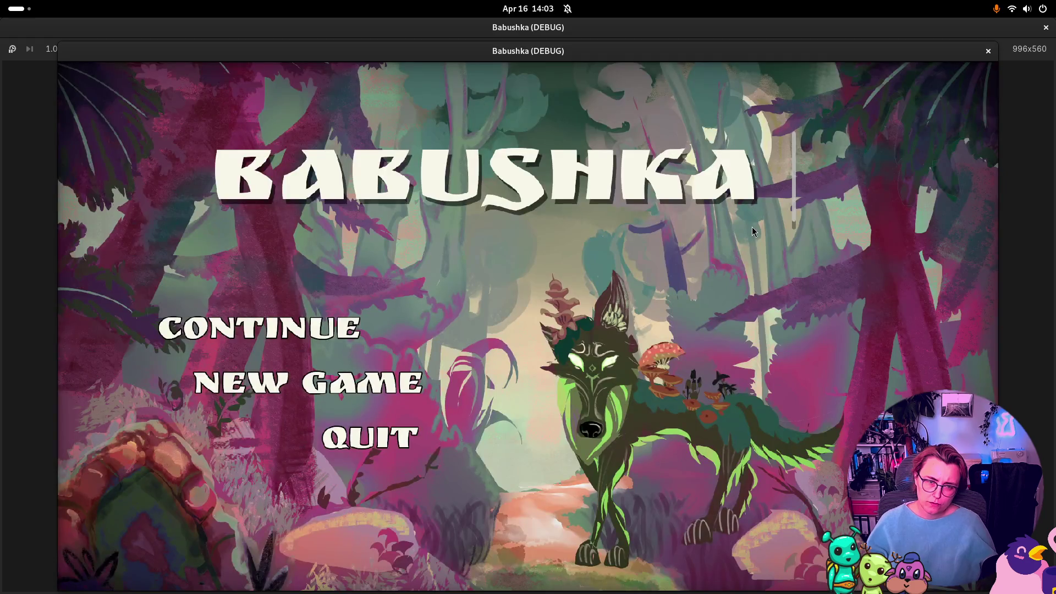
Step: Start a new game, walk the grandmother left, and open the garden gate into the forest
left_click(287, 384)
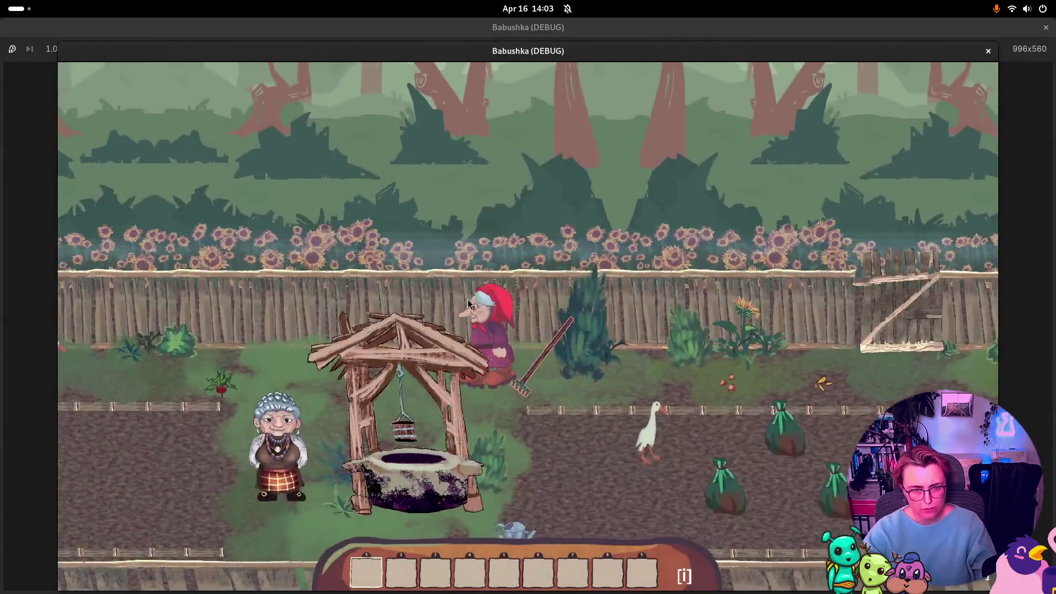
key("a")
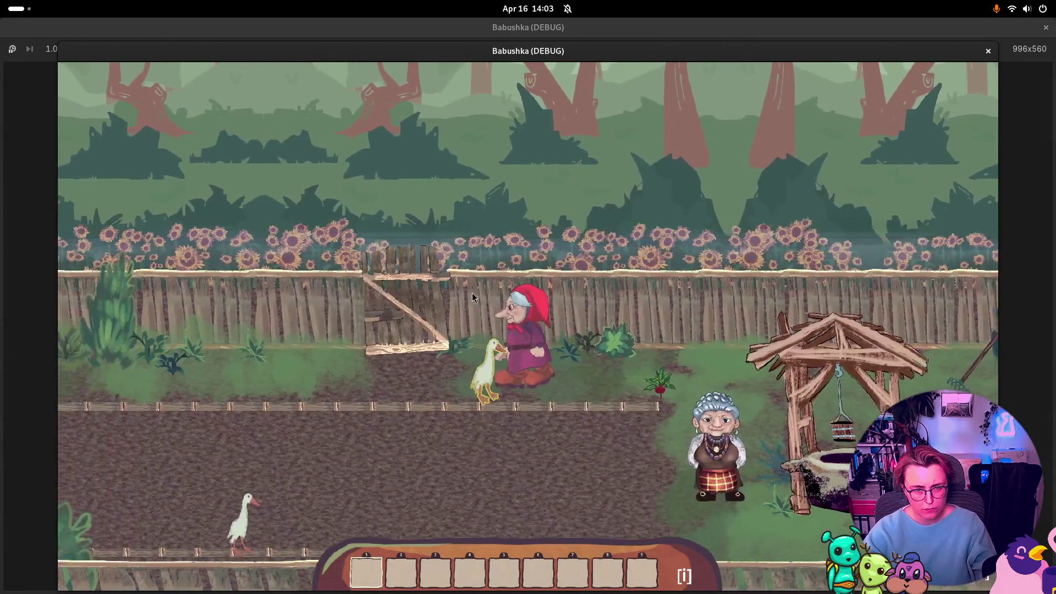
key("w")
left_click(578, 283)
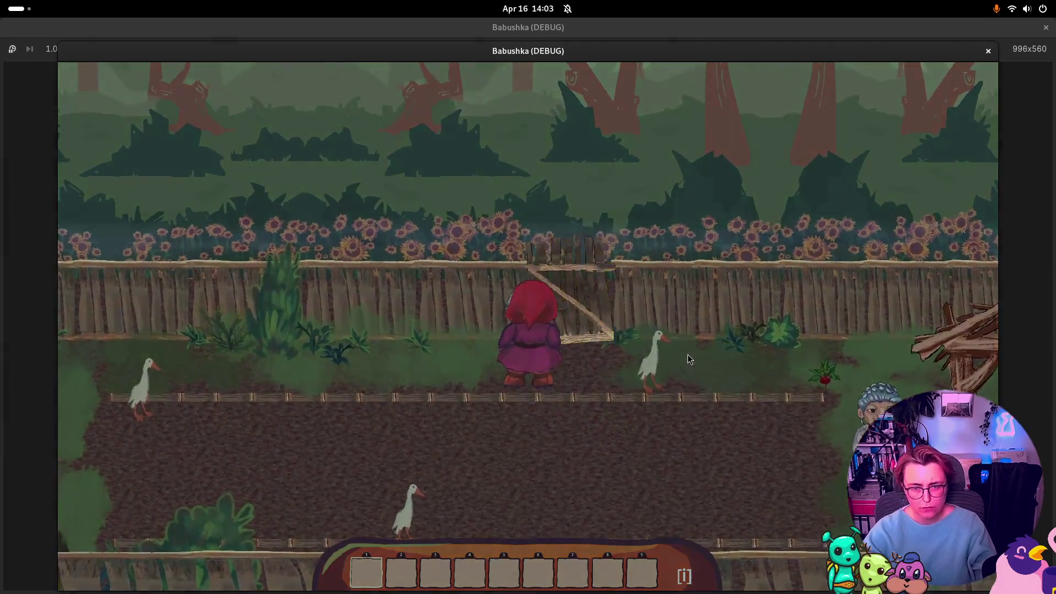
Step: Walk up and right through the forest past the second Fire spot and back
key("w")
key("d")
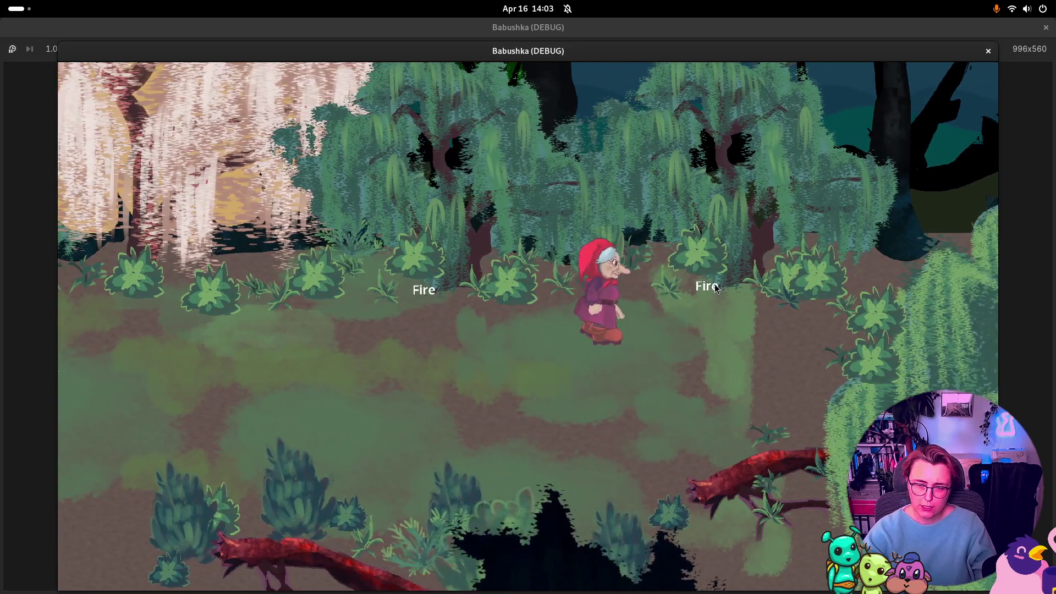
key("d")
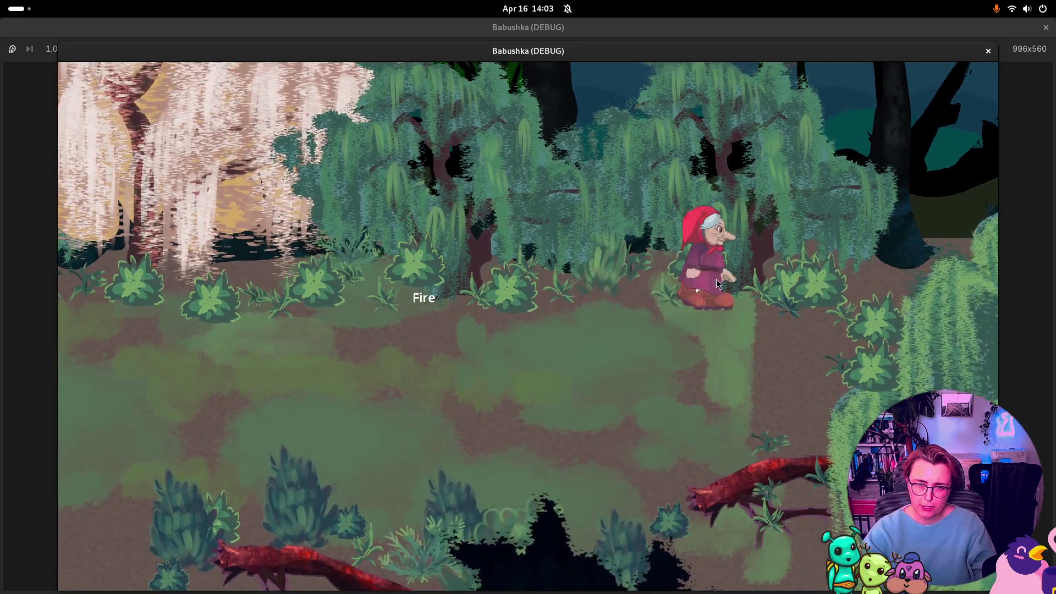
key("a")
key("w")
key("a")
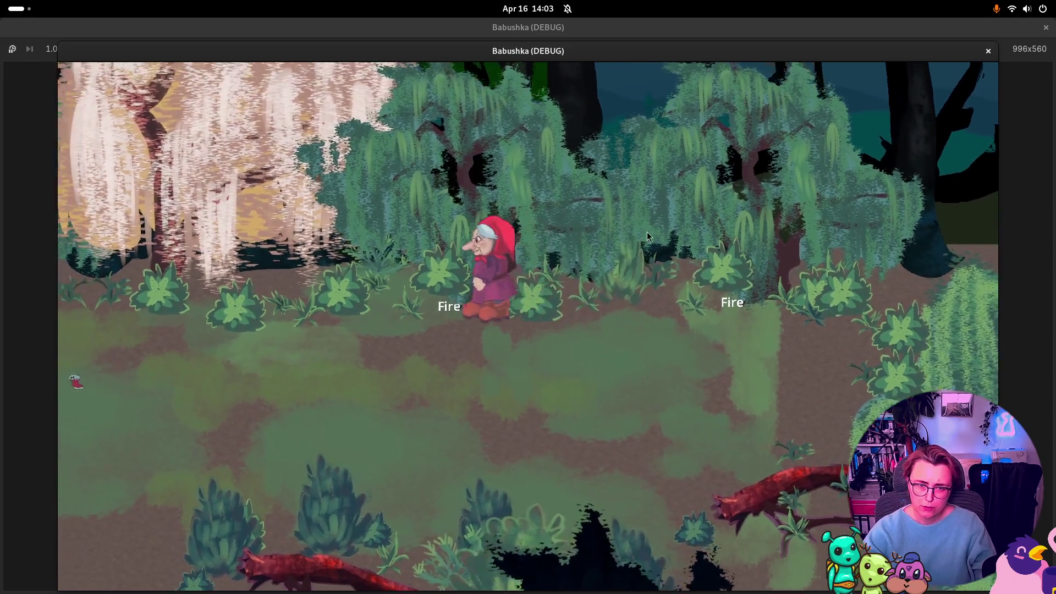
key("s")
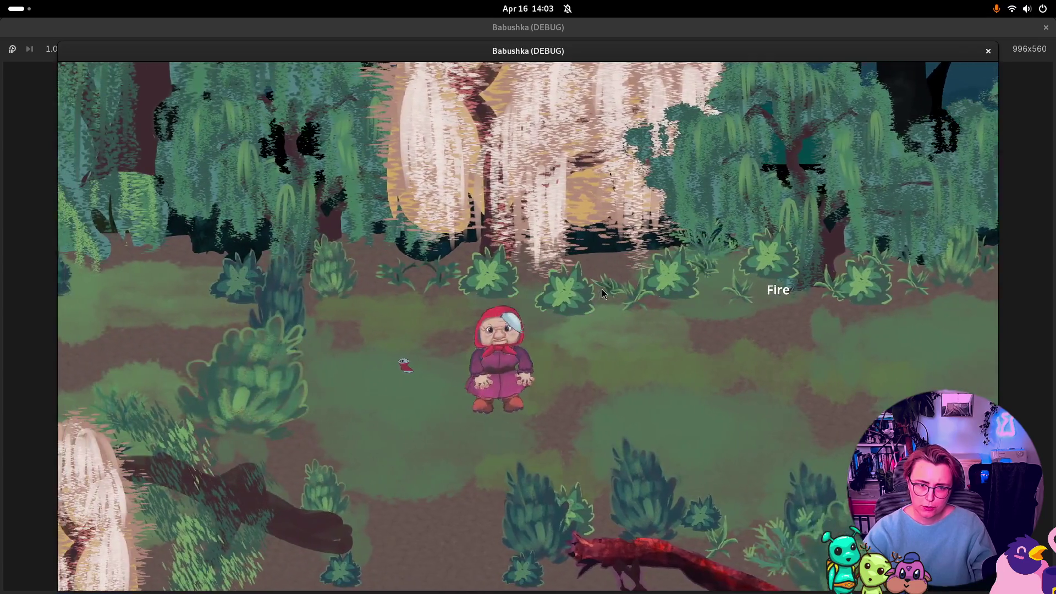
Step: Wander the grandmother left through the trees and back down toward the camera
key("a")
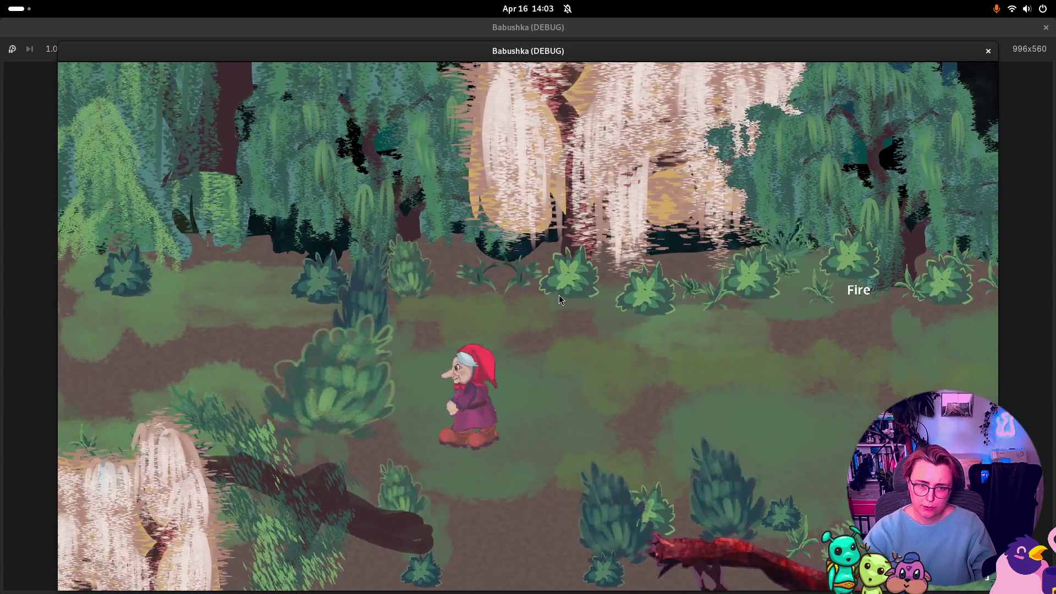
key("w")
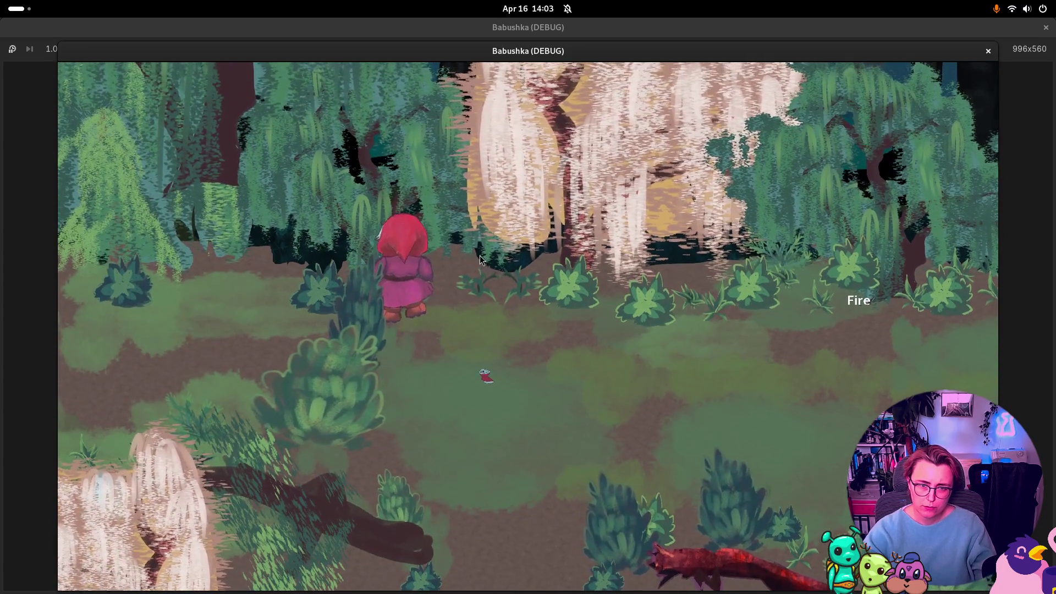
key("d")
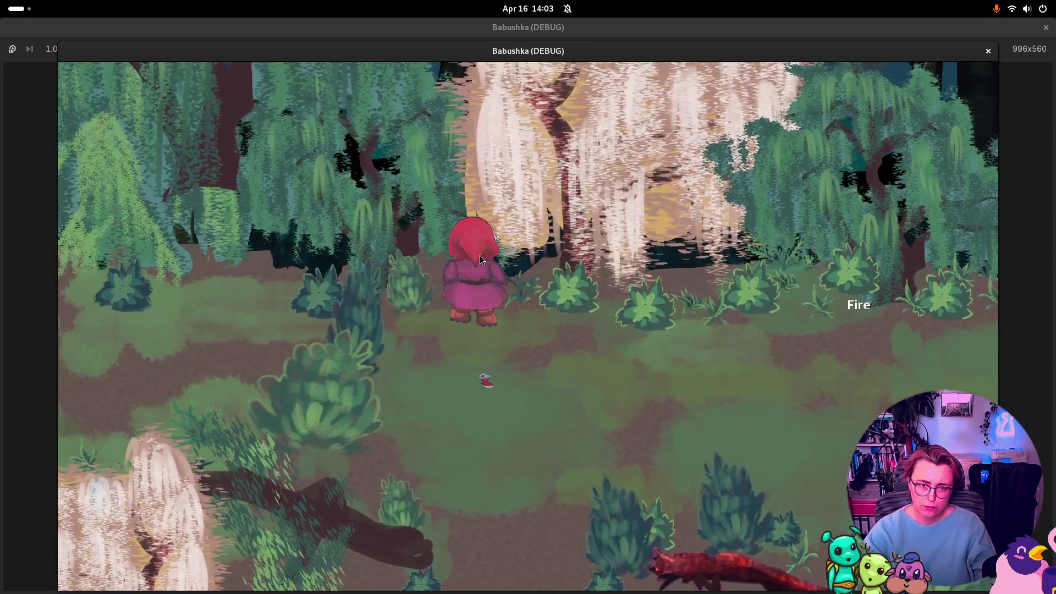
key("a")
key("w")
key("d")
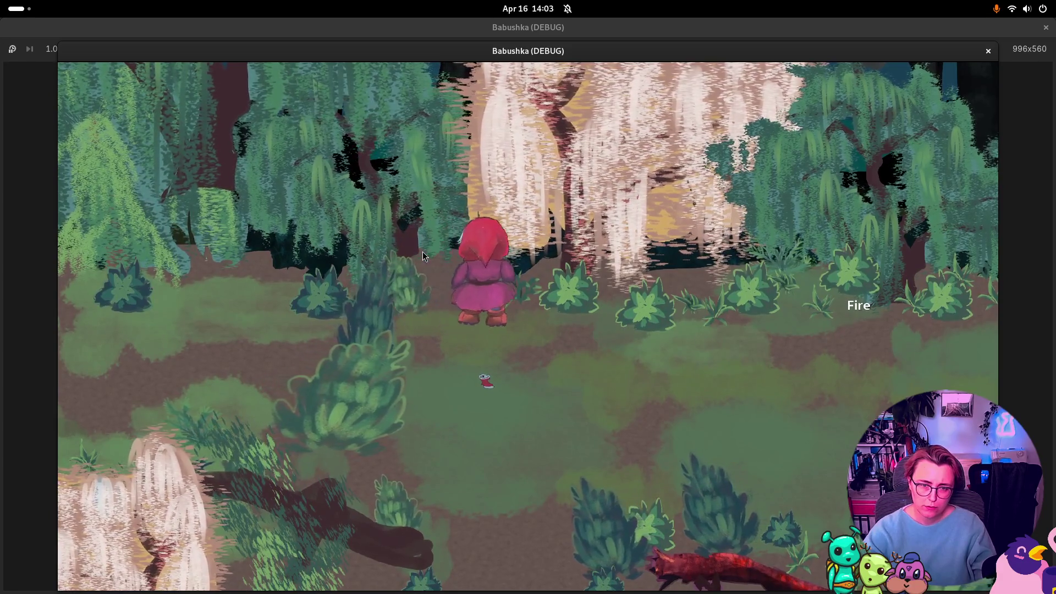
key("s")
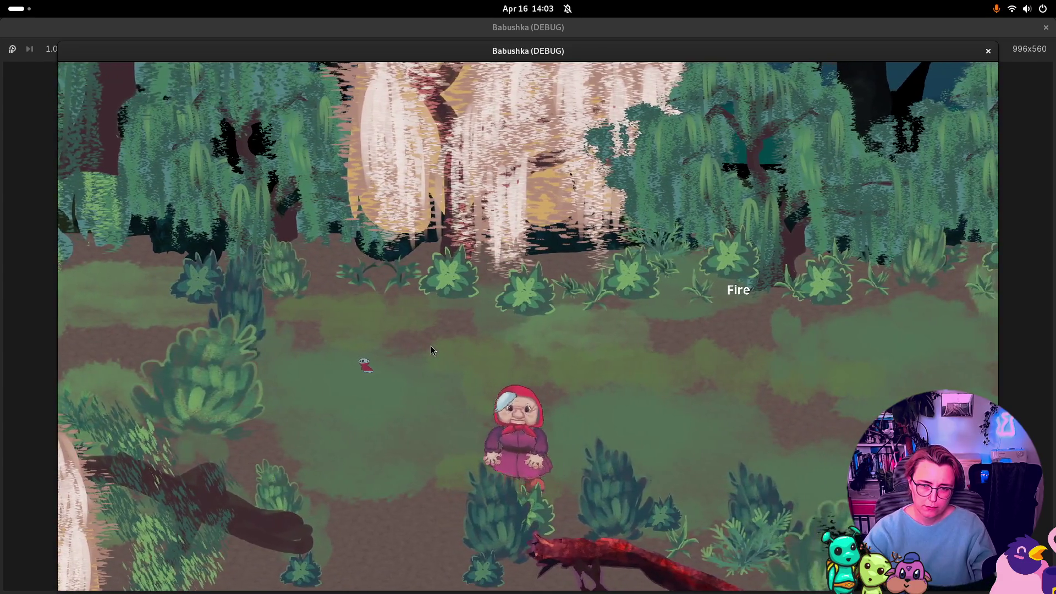
key("a")
key("s")
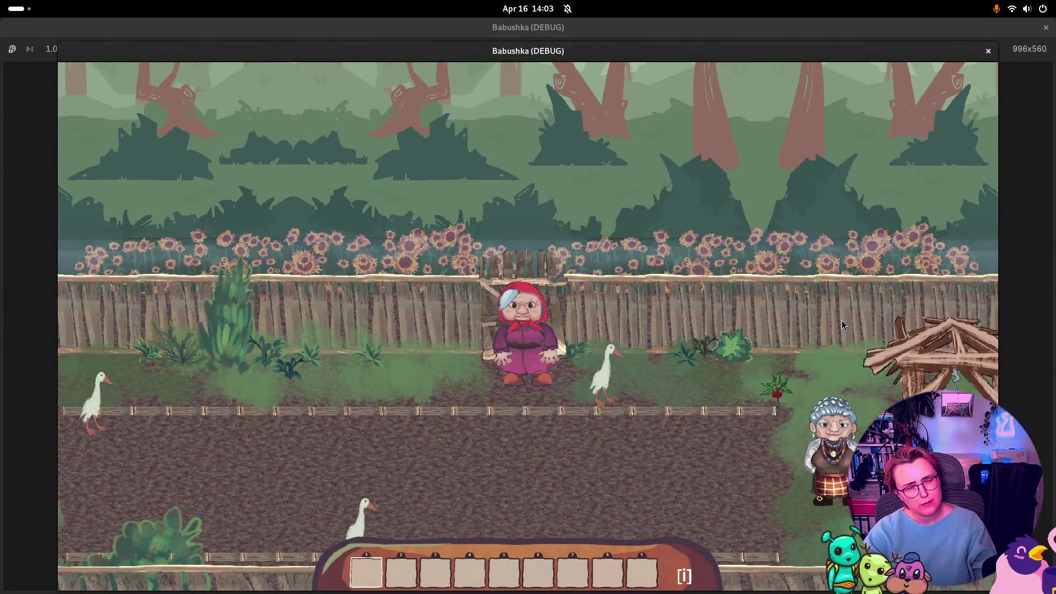
Step: Walk down toward the well and pick up the first item into the hotbar
key("s")
key("d")
key("w")
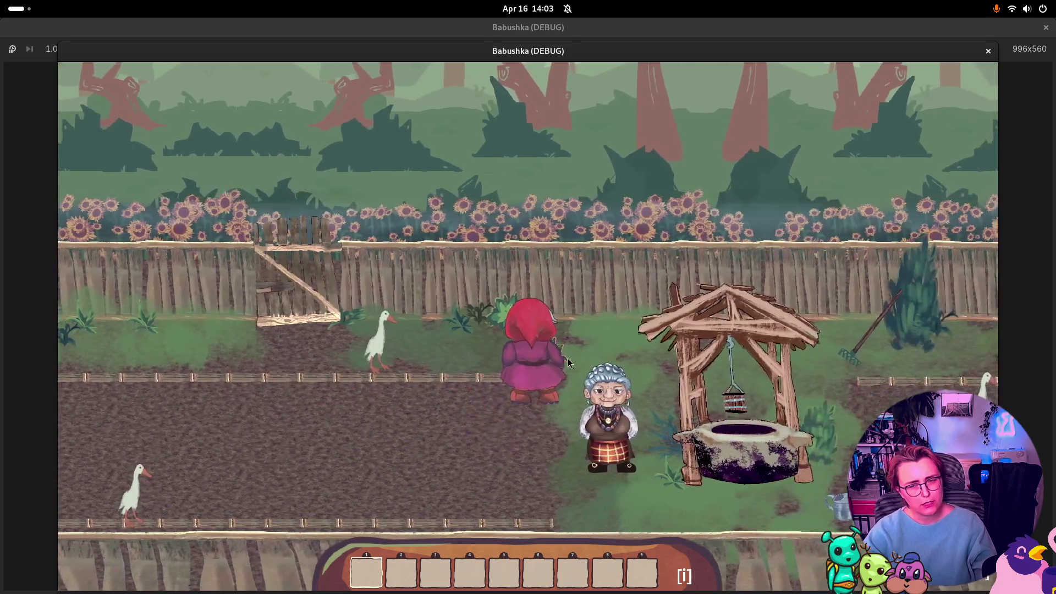
left_click(568, 363)
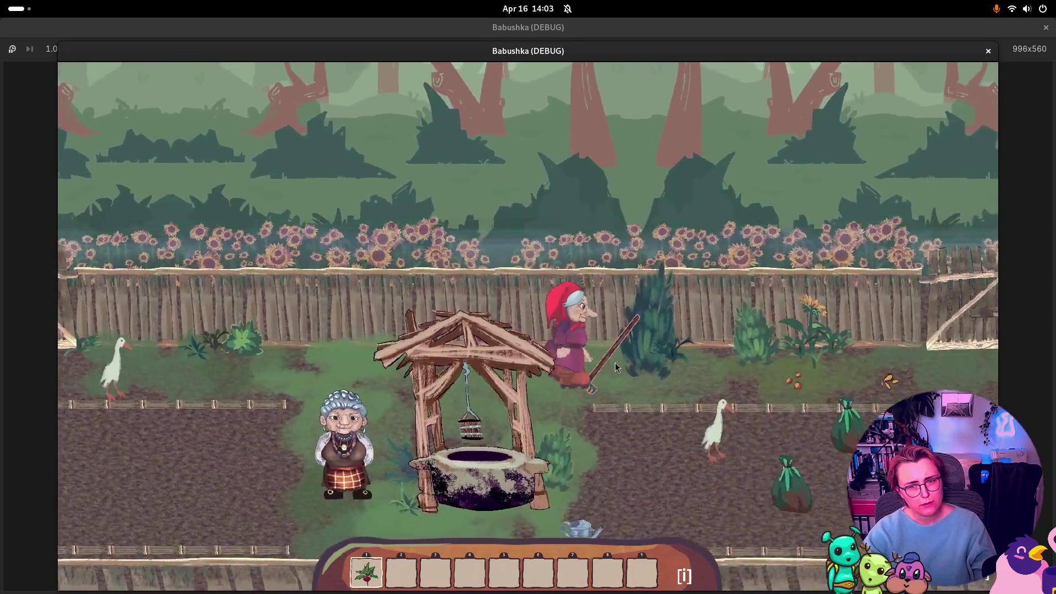
Step: Walk right along the garden bed collecting the broom, seeds and feather
key("d")
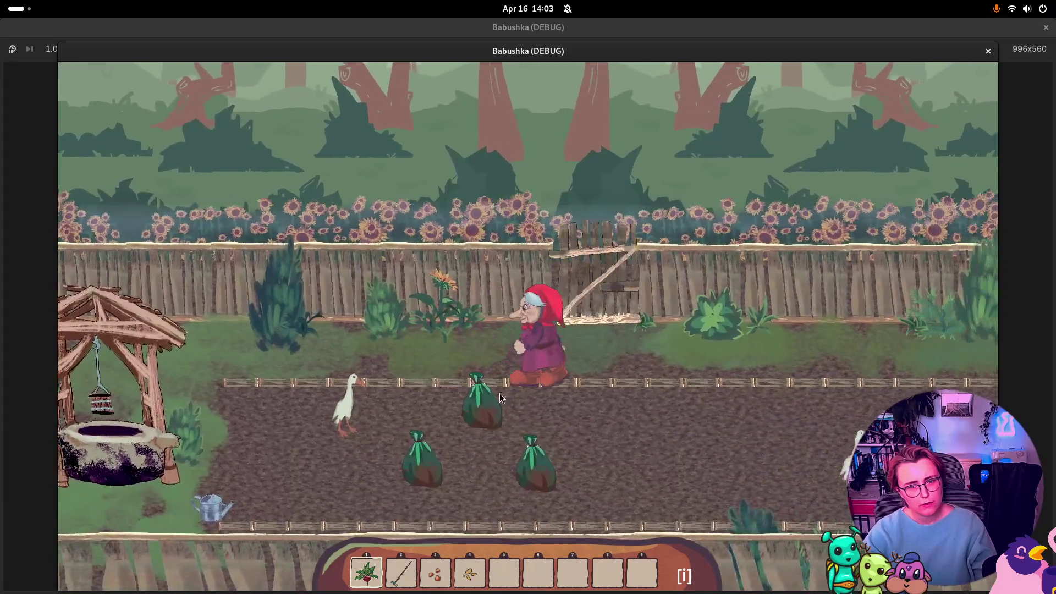
key("a")
key("s")
key("d")
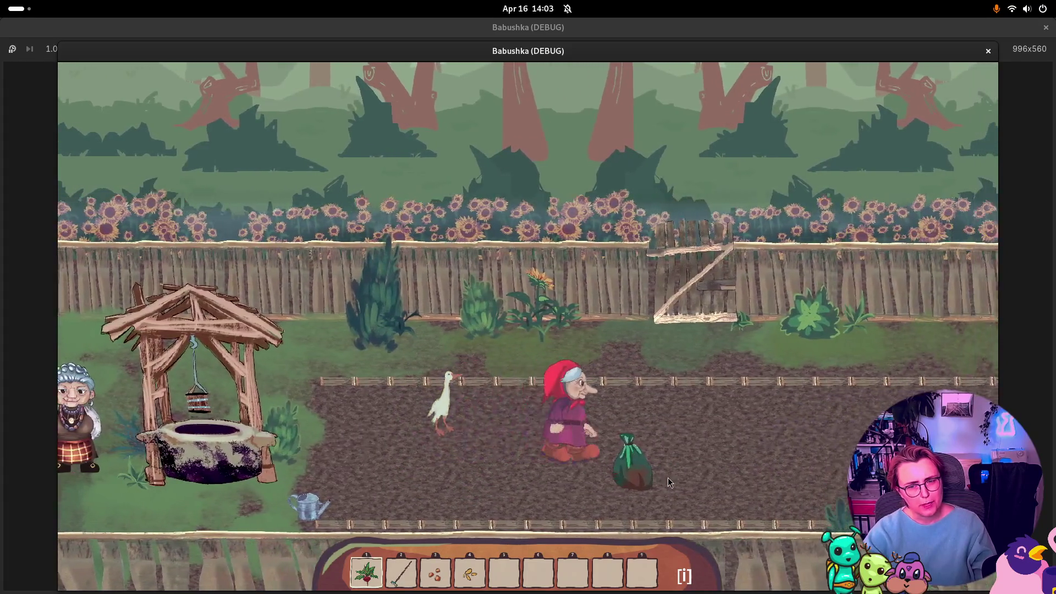
key("d")
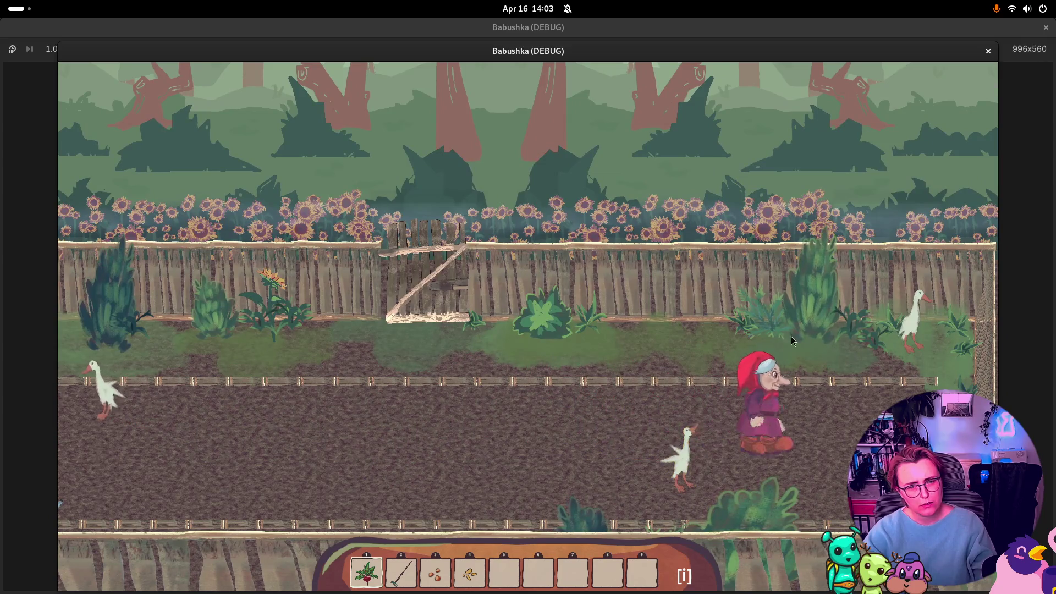
key("a")
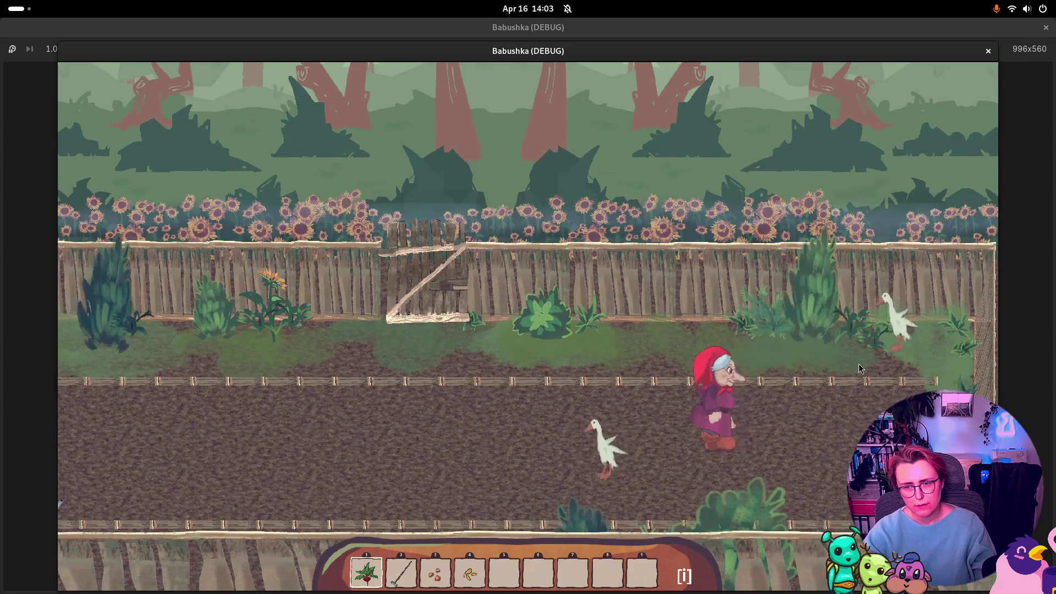
Step: Walk left past the goose and down beside the well to collect the watering can
key("a")
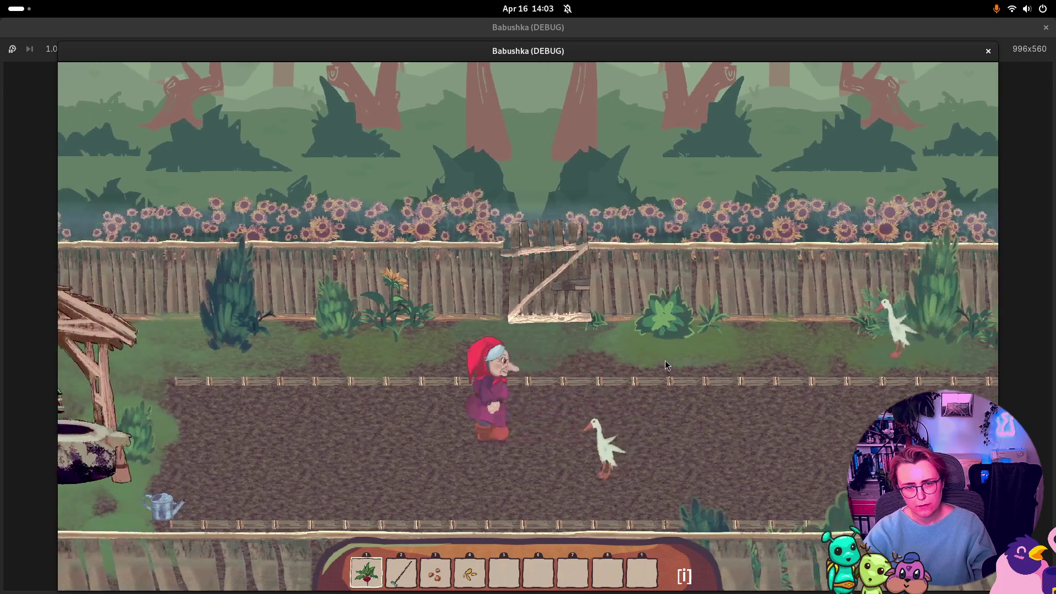
key("a")
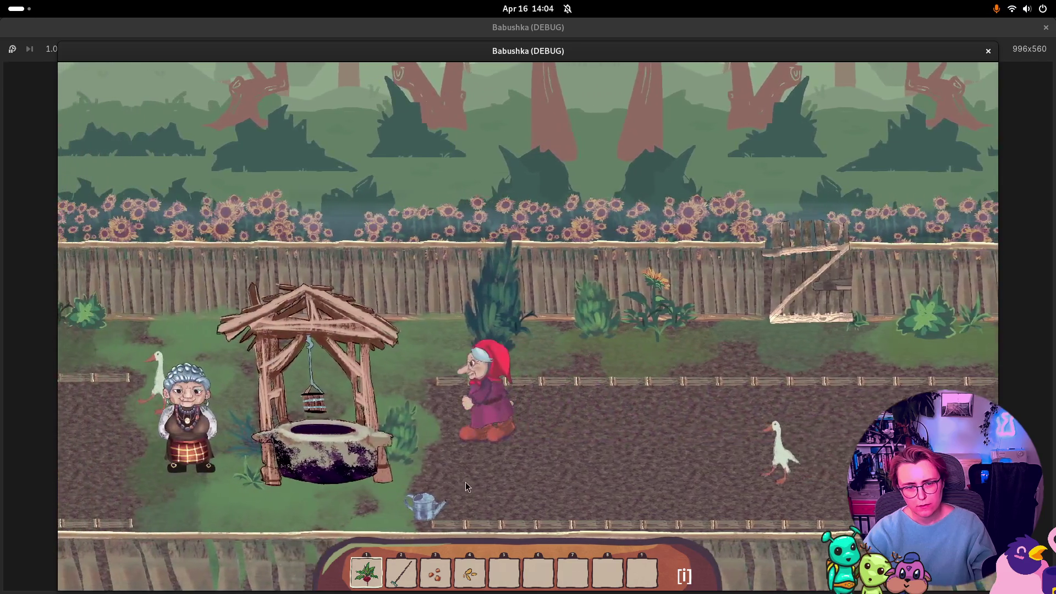
key("s")
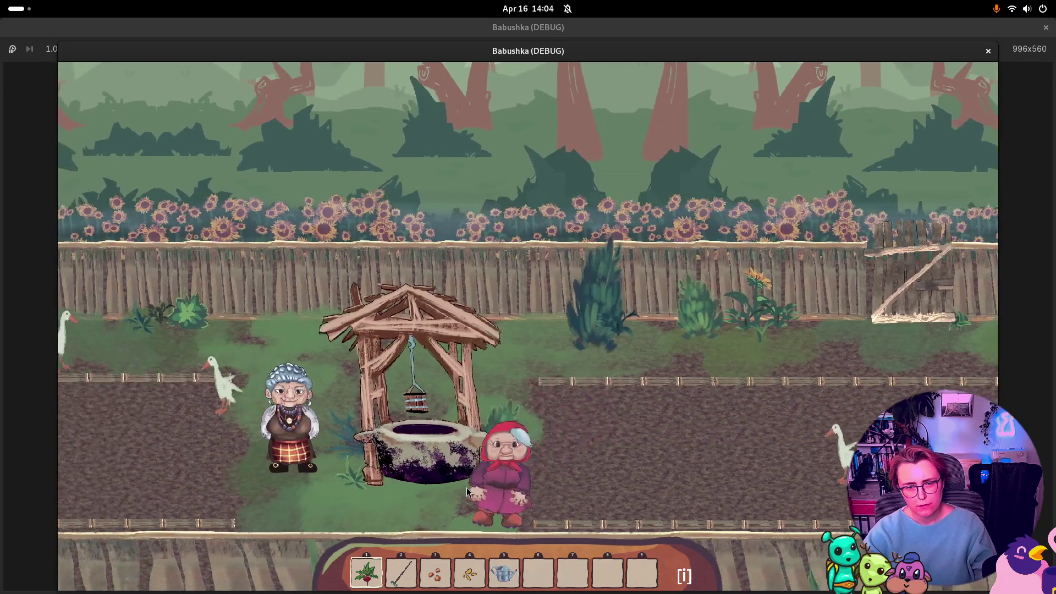
key("a")
key("w")
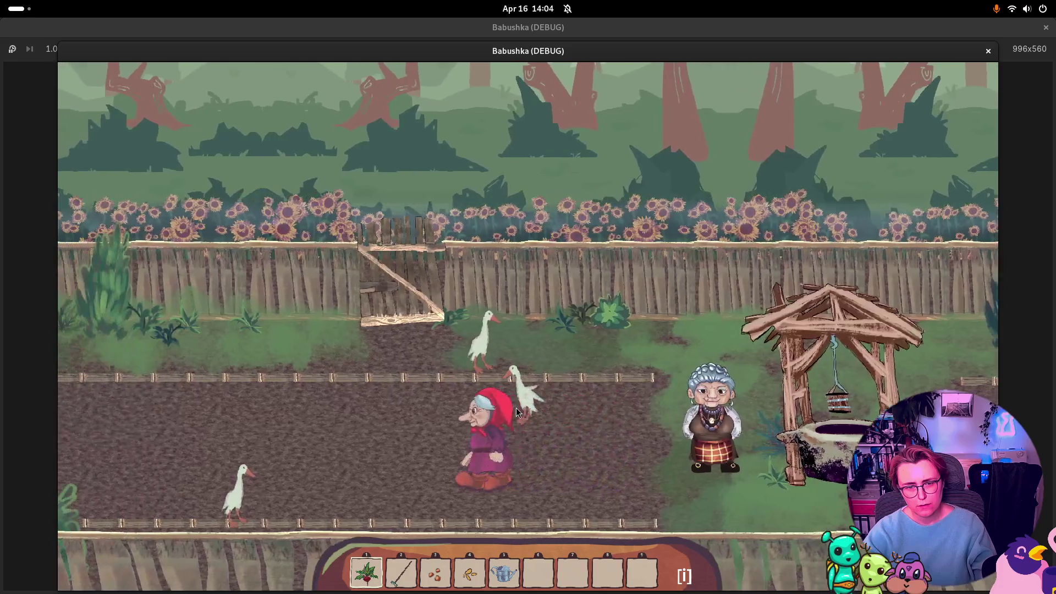
Step: Walk up toward the gate and left toward the house to reach Yelizaveta
key("w")
key("s")
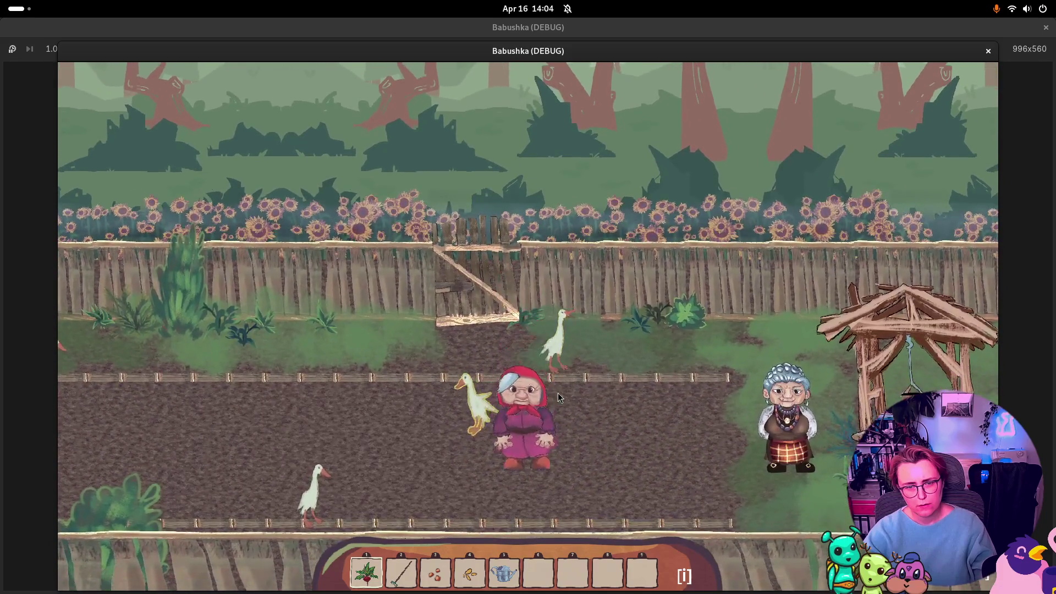
key("a")
key("w")
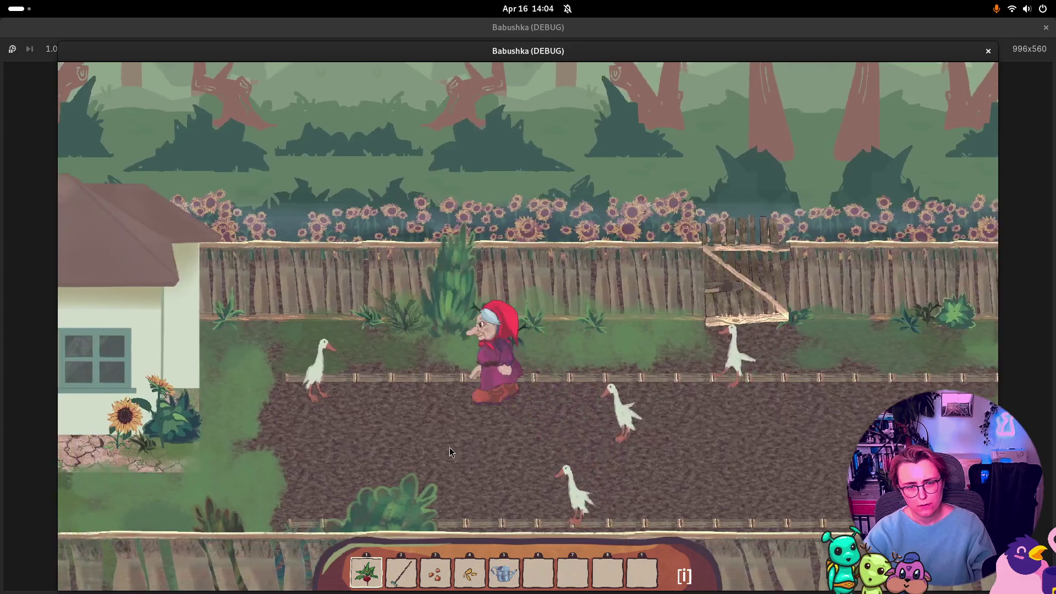
key("a")
key("d")
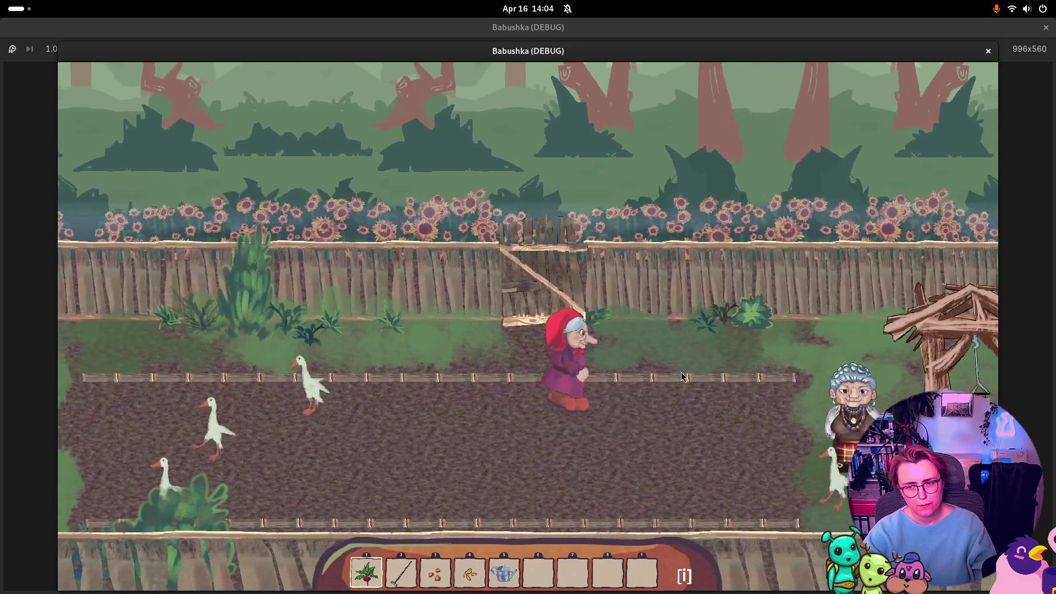
Step: Talk with Yelizaveta through to the end to receive the Plant Beets task
key("s")
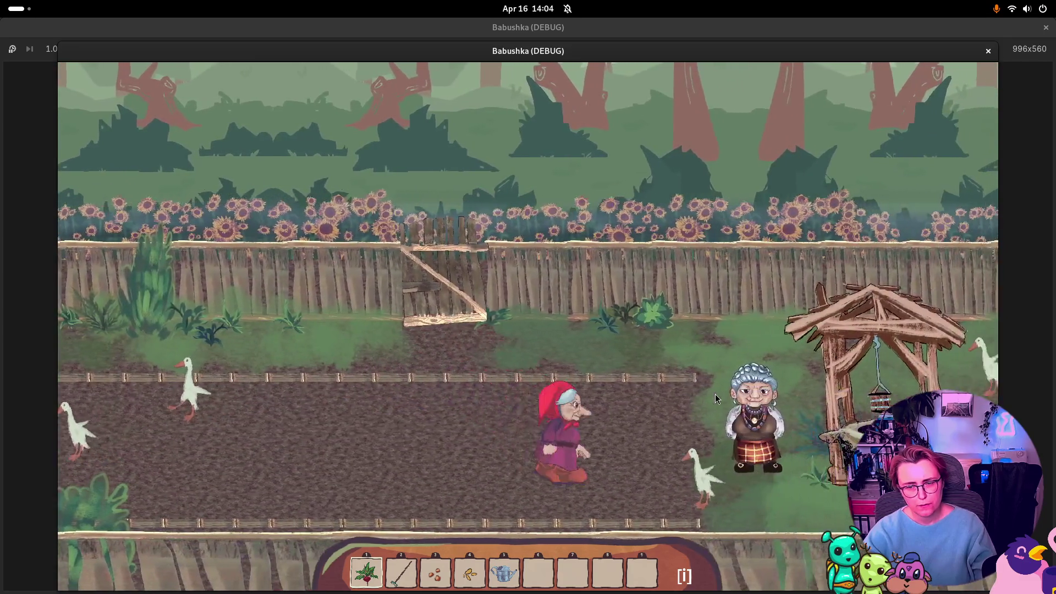
key("d")
key("e")
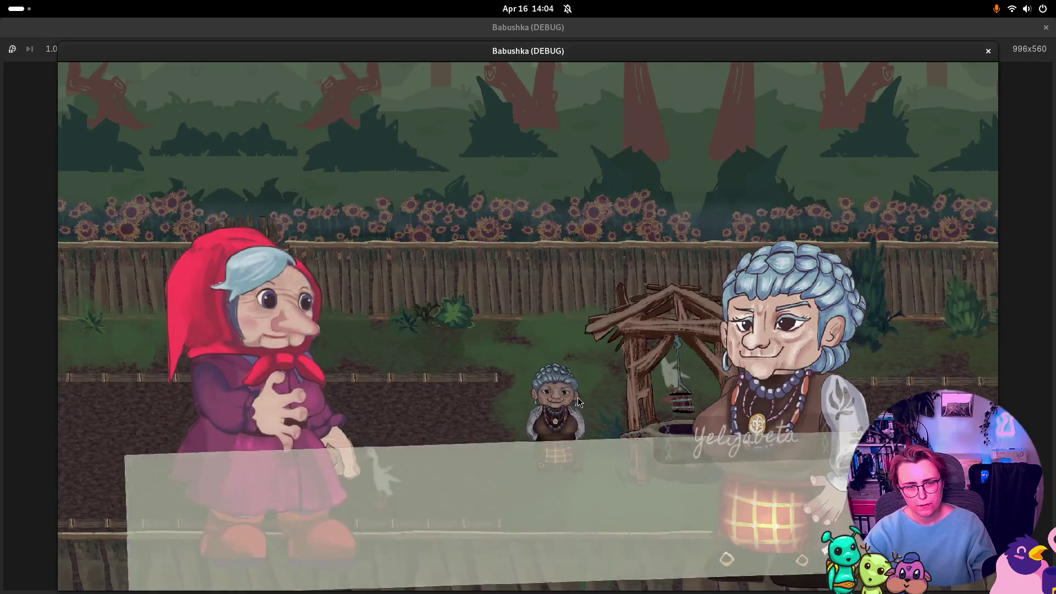
key("e")
key("e")
key("e")
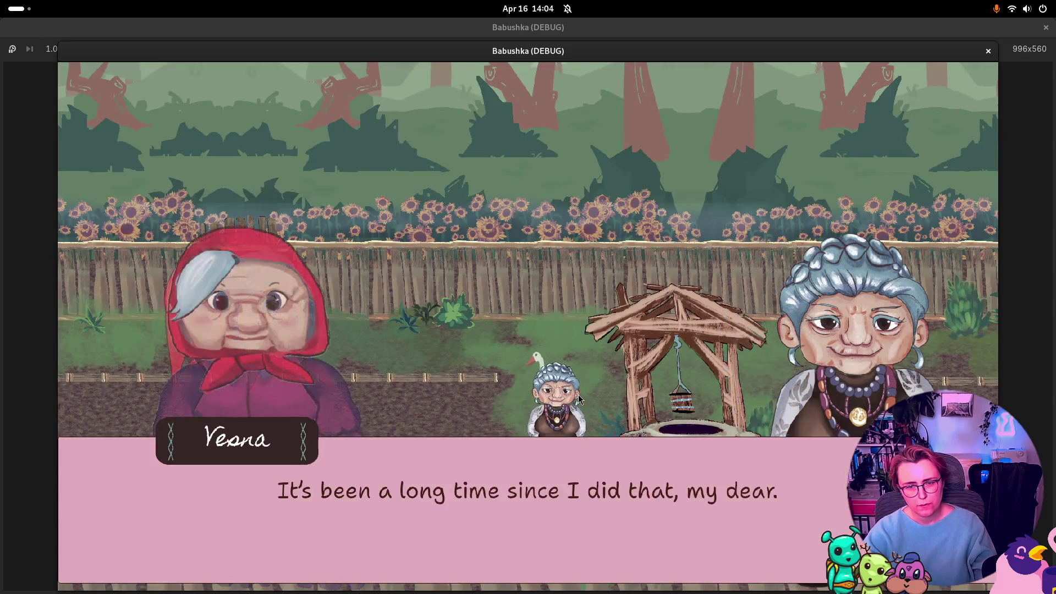
key("e")
key("e")
key("e")
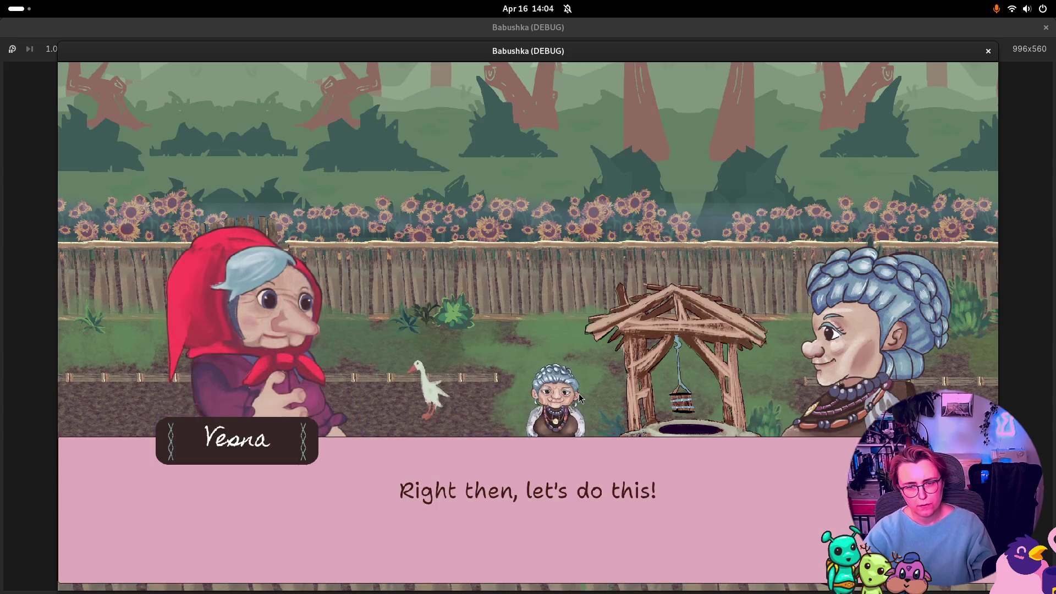
key("e")
key("e")
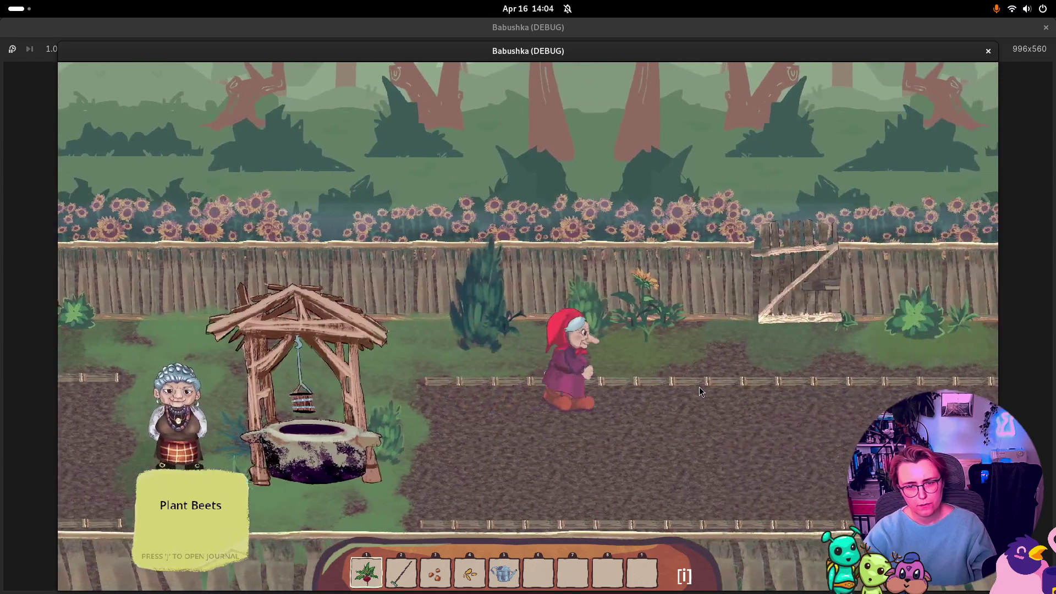
Step: Walk right toward the gate, then back left past the well
key("d")
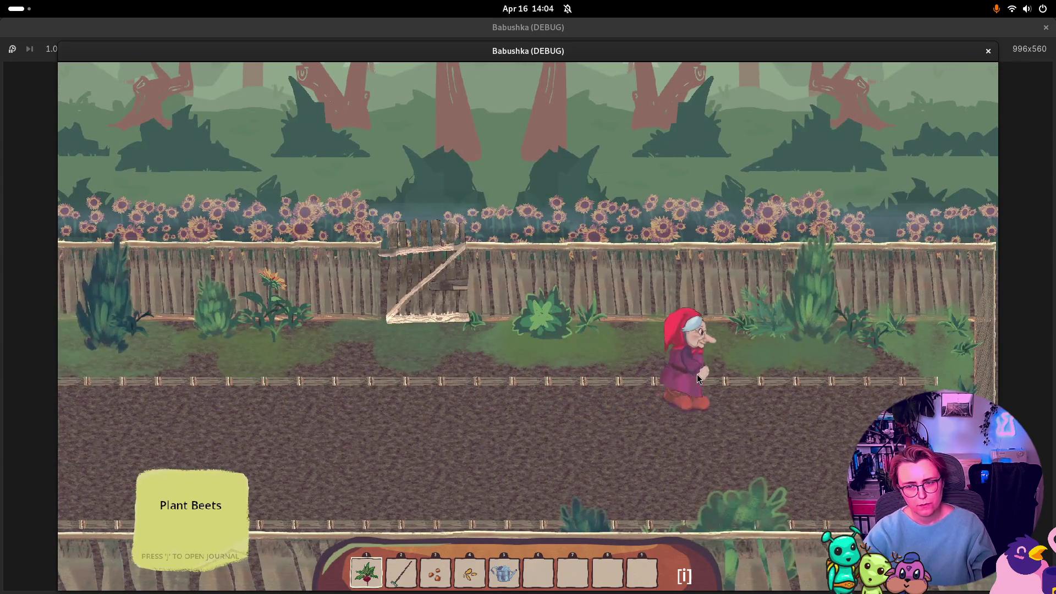
key("s")
key("a")
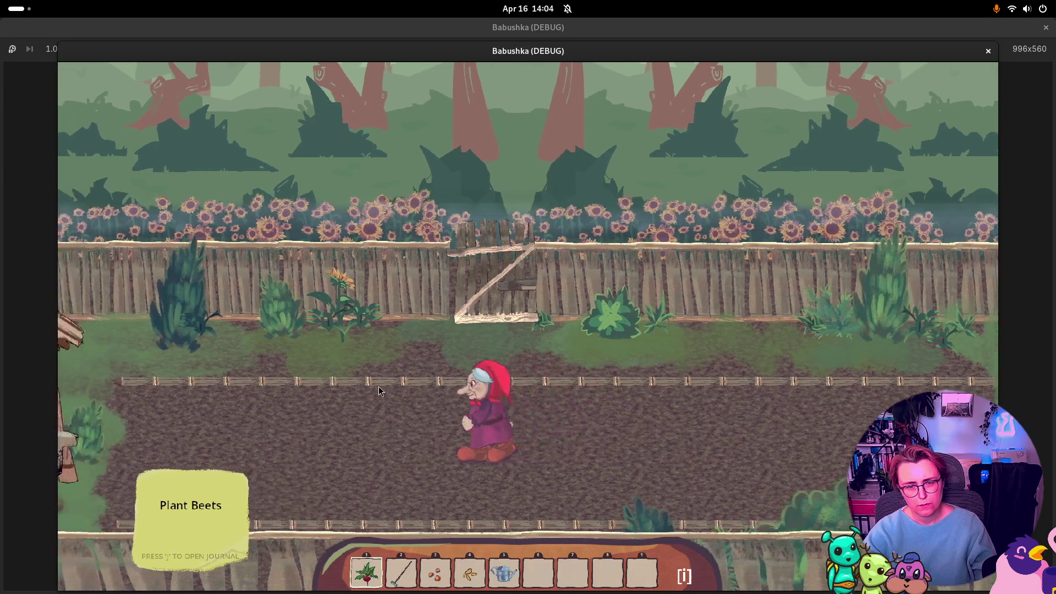
key("a")
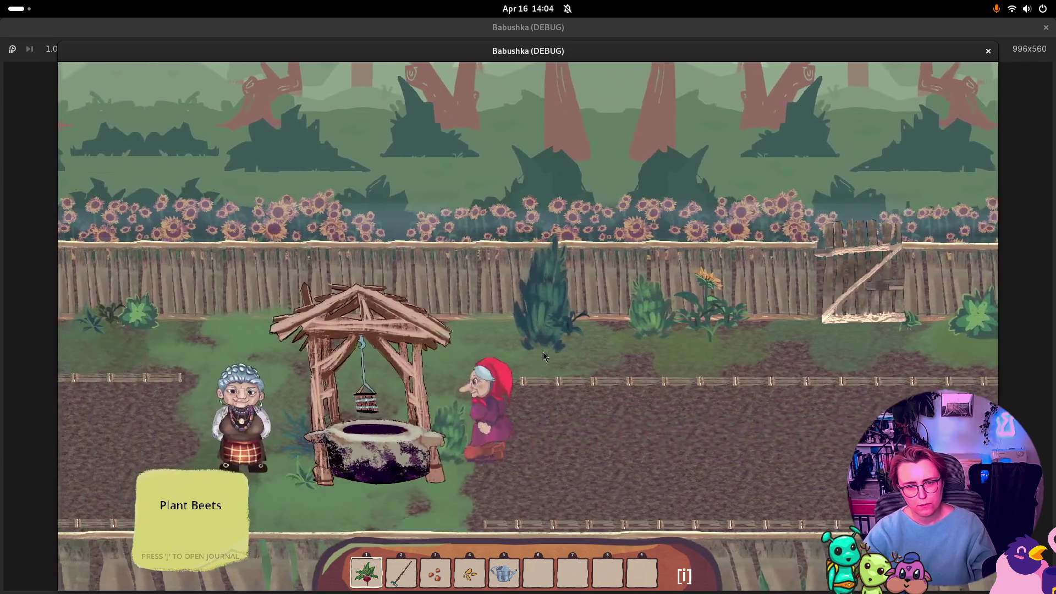
key("w")
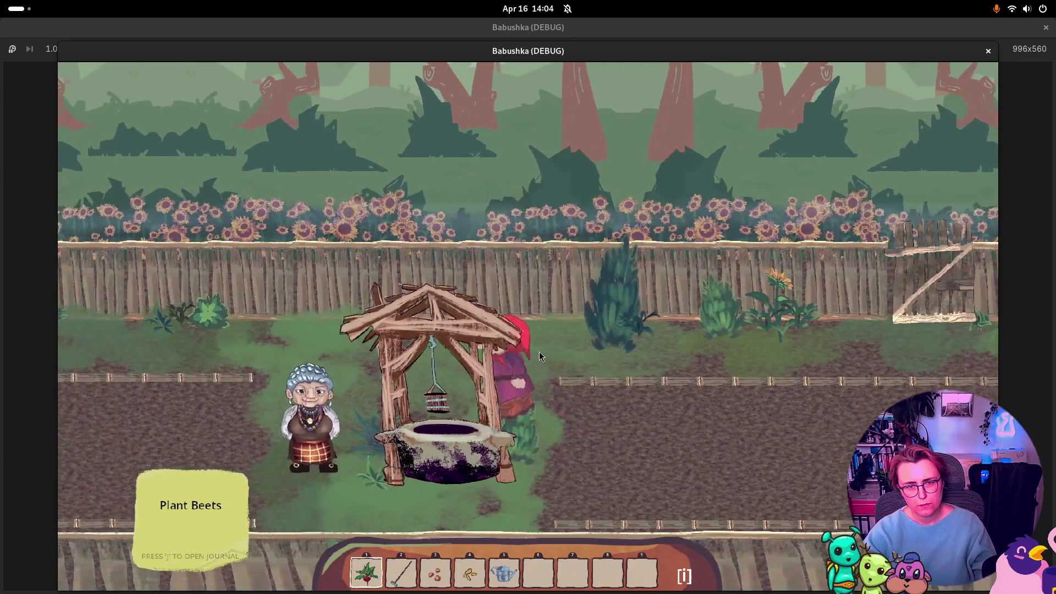
key("a")
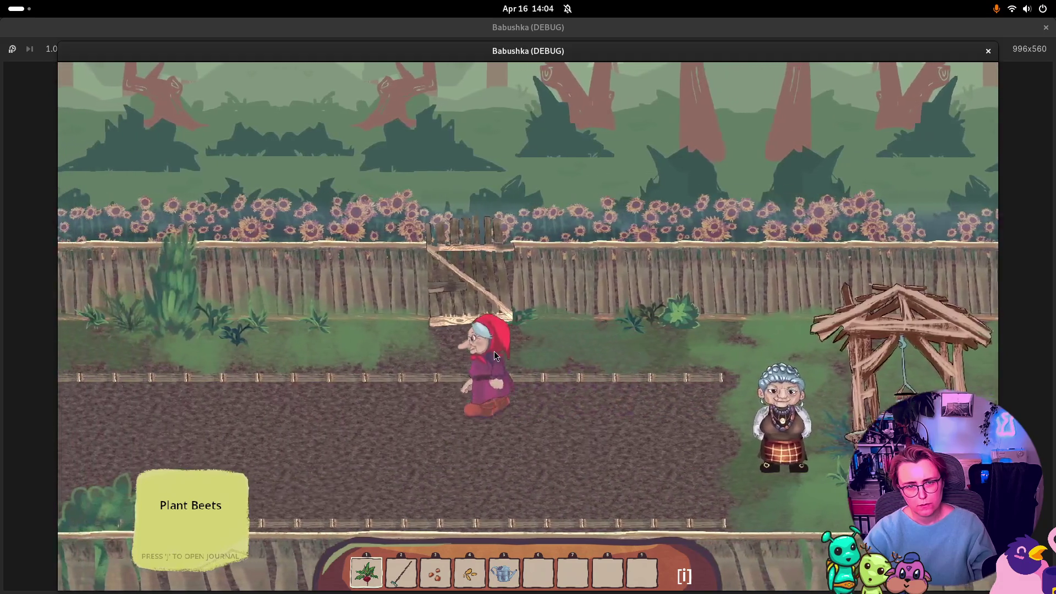
Step: Walk around near the house, then close the game window to stop the debug run
key("a")
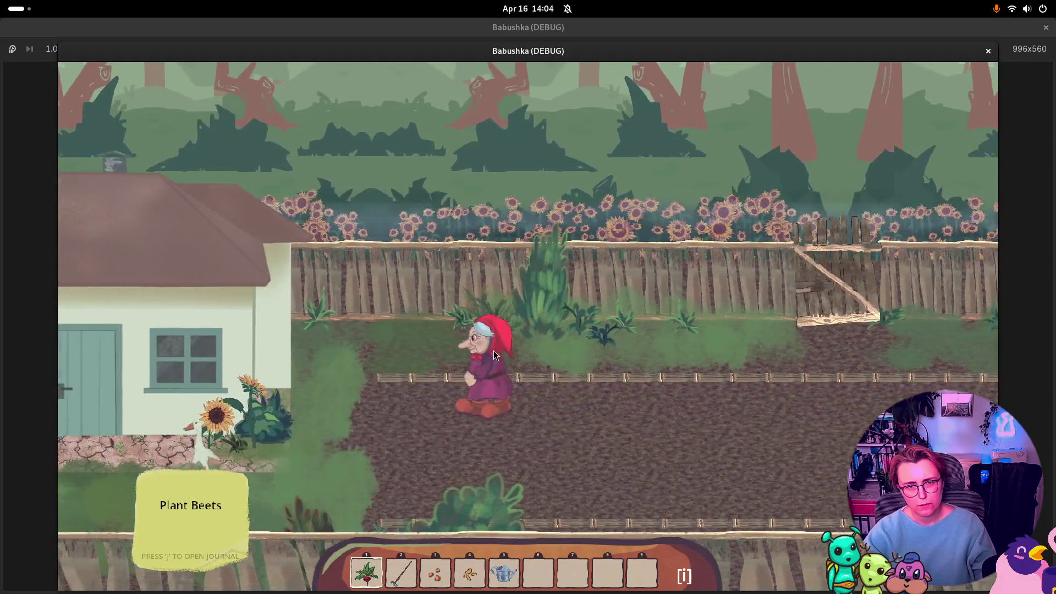
key("s")
key("d")
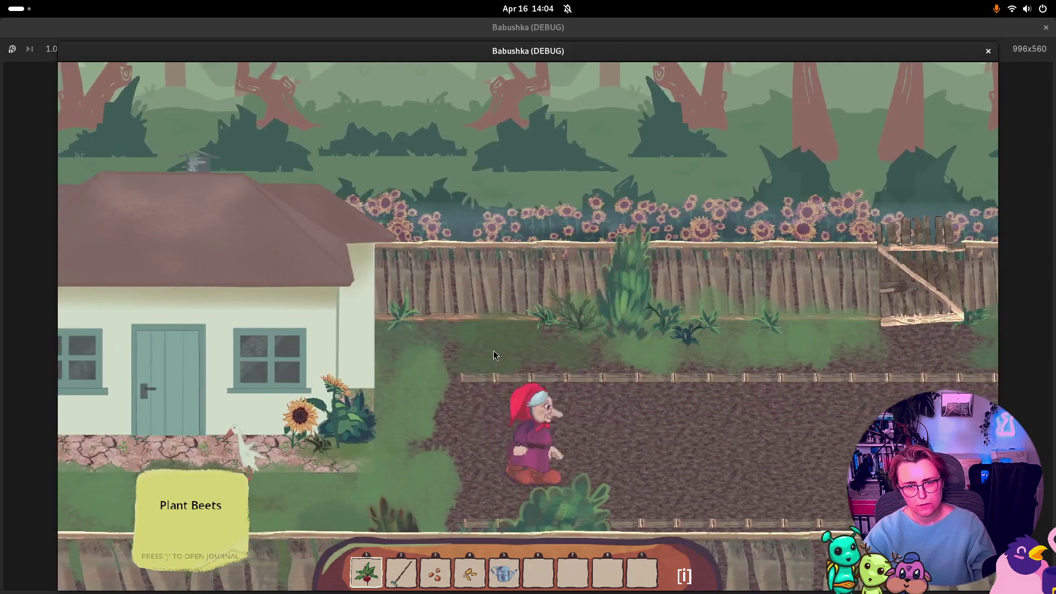
key("d")
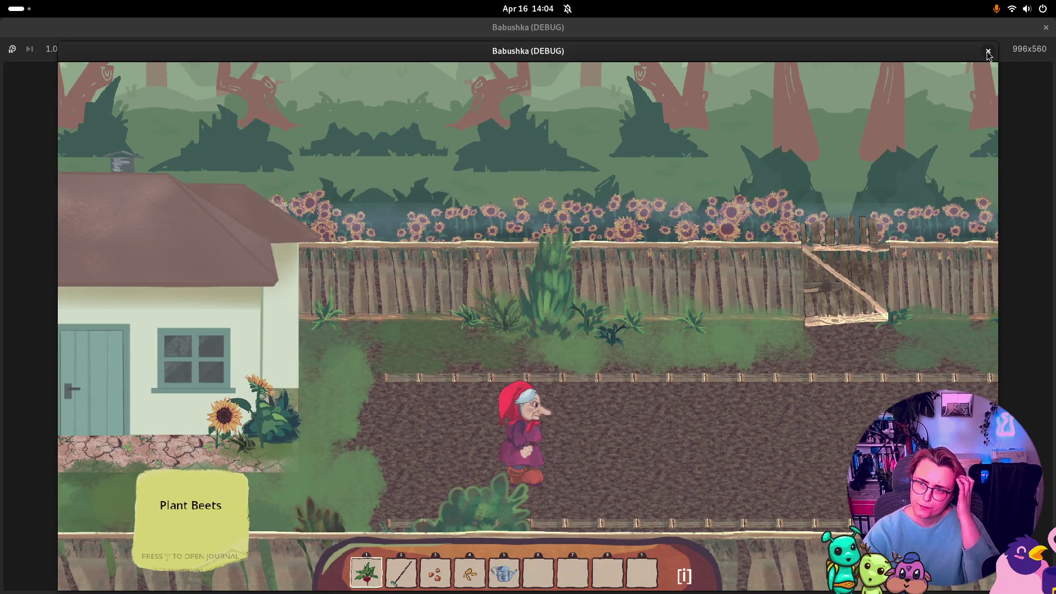
left_click(988, 51)
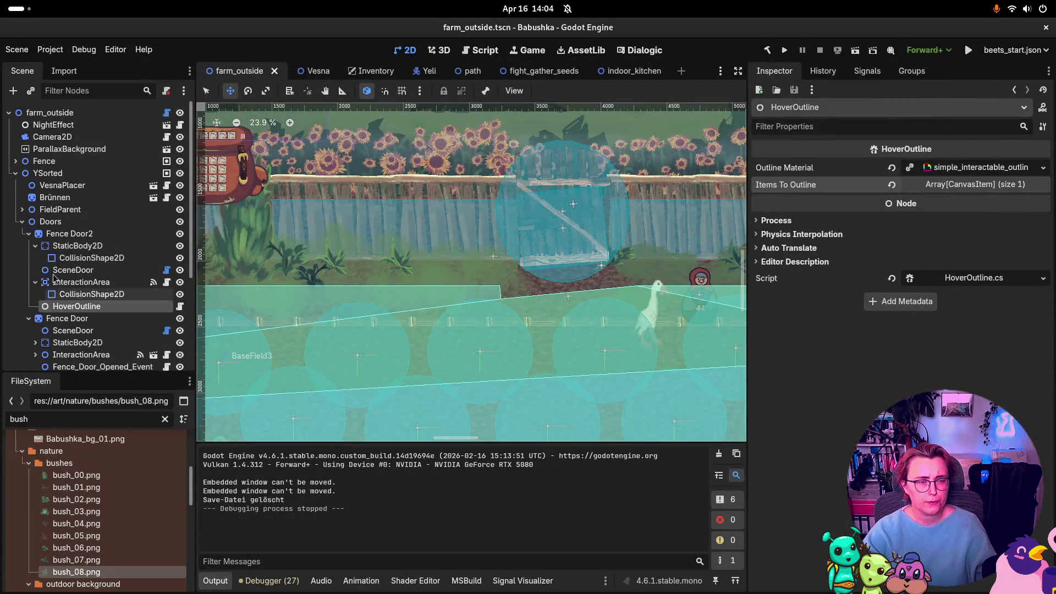
Step: Switch to Rider's commit view and include all three changed files
key("super")
left_click(575, 231)
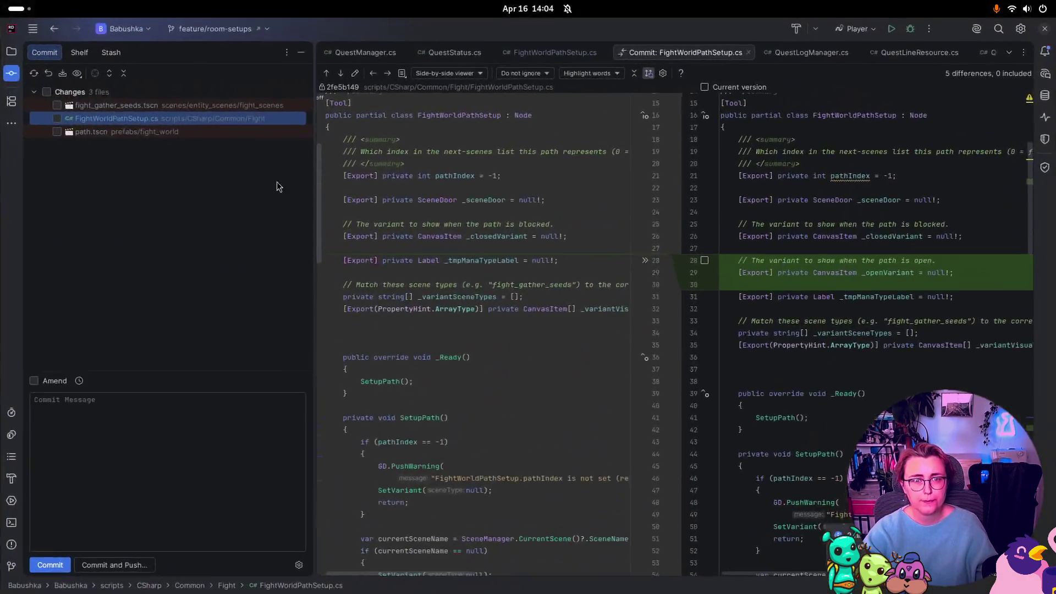
left_click(46, 92)
Step: Commit with a message about adding path assets to the fight entry path, then return to Godot
left_click(116, 444)
type(":sparkles: Added path assets to entry path on fi")
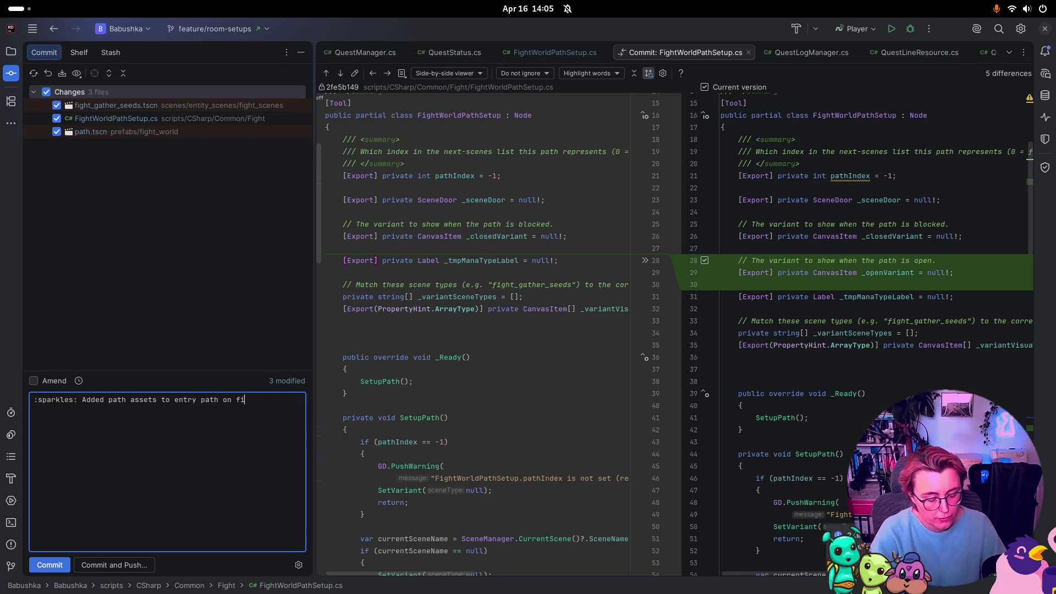
type("ght")
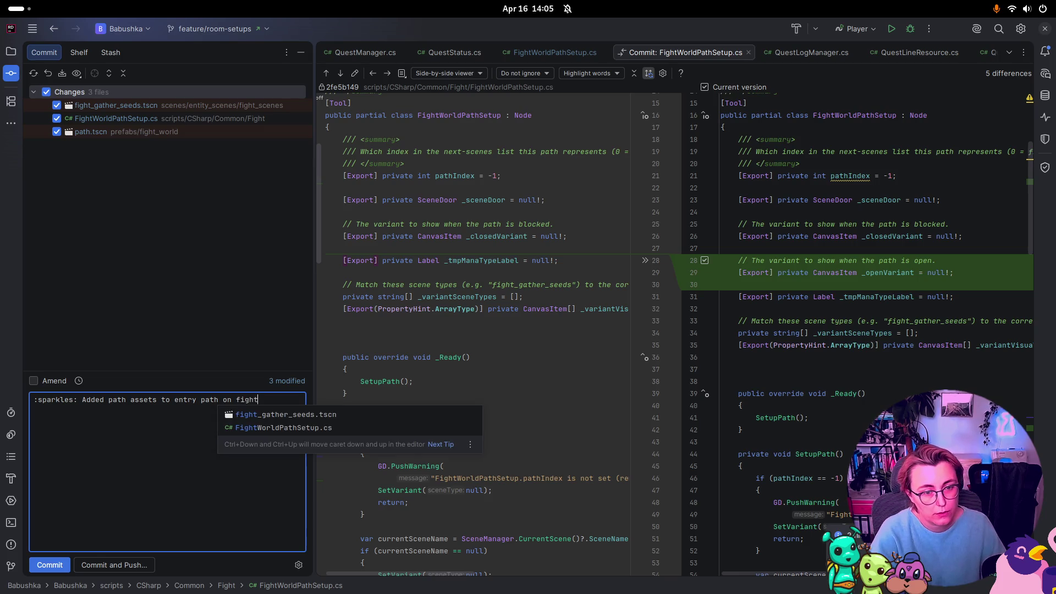
left_click(146, 478)
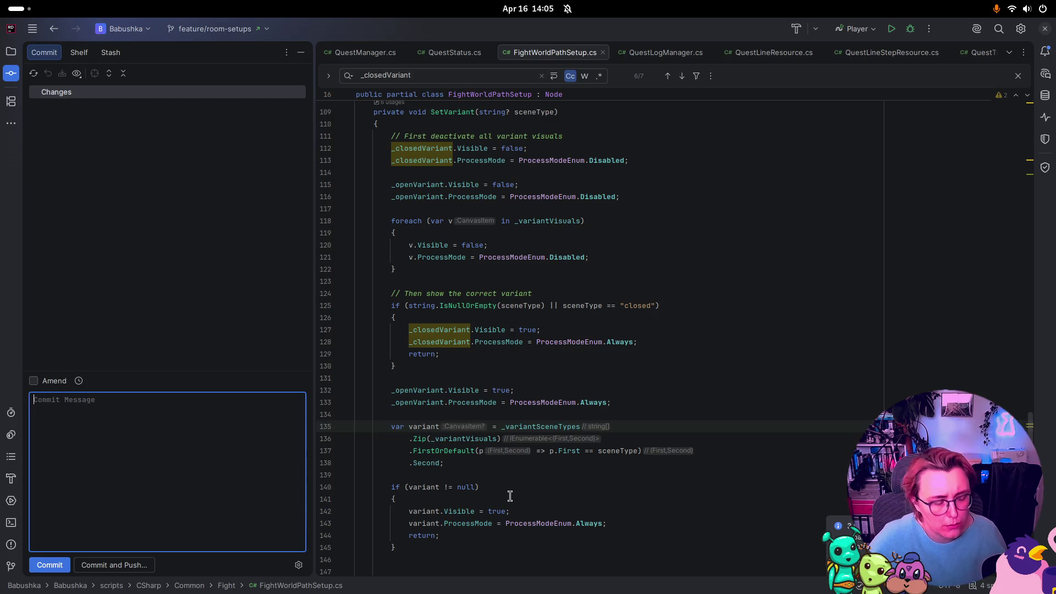
key("super")
left_click(495, 385)
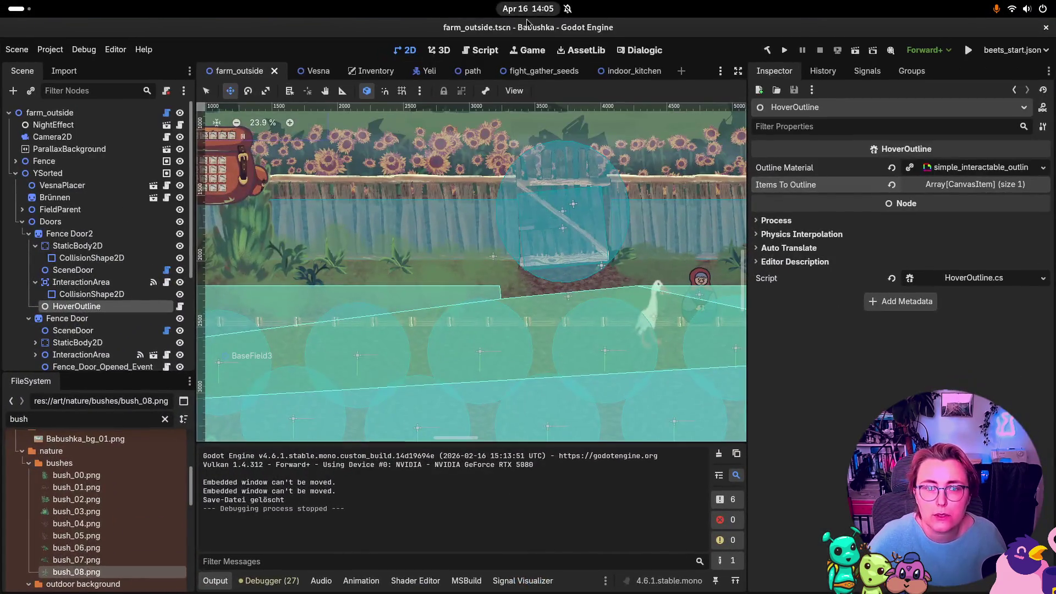
Step: In the path scene, hide the Closed variant and the EnterTrigger area
left_click(470, 72)
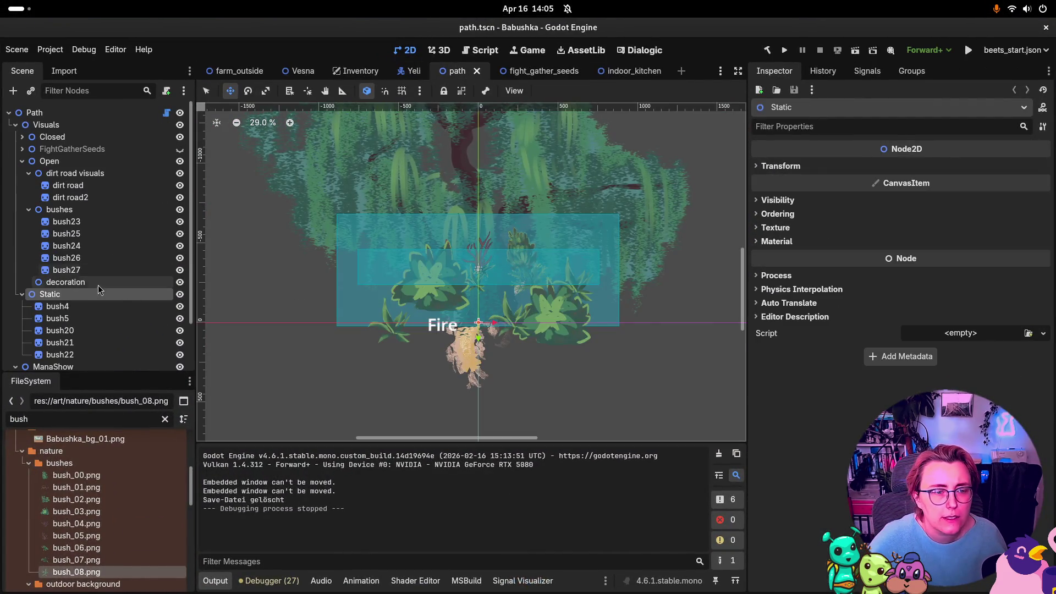
left_click(180, 138)
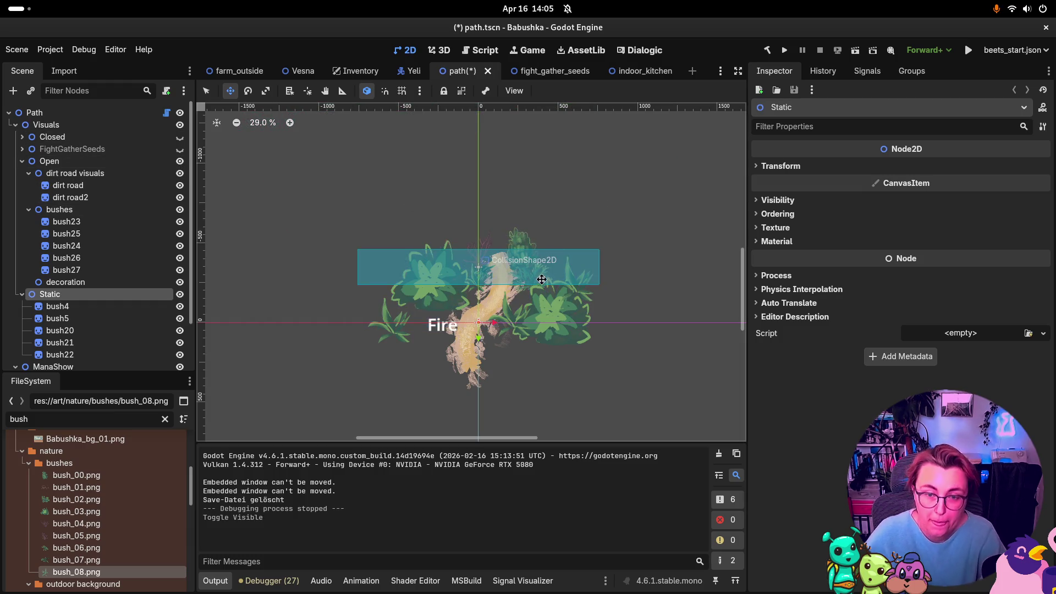
scroll(134, 304, "down", 3)
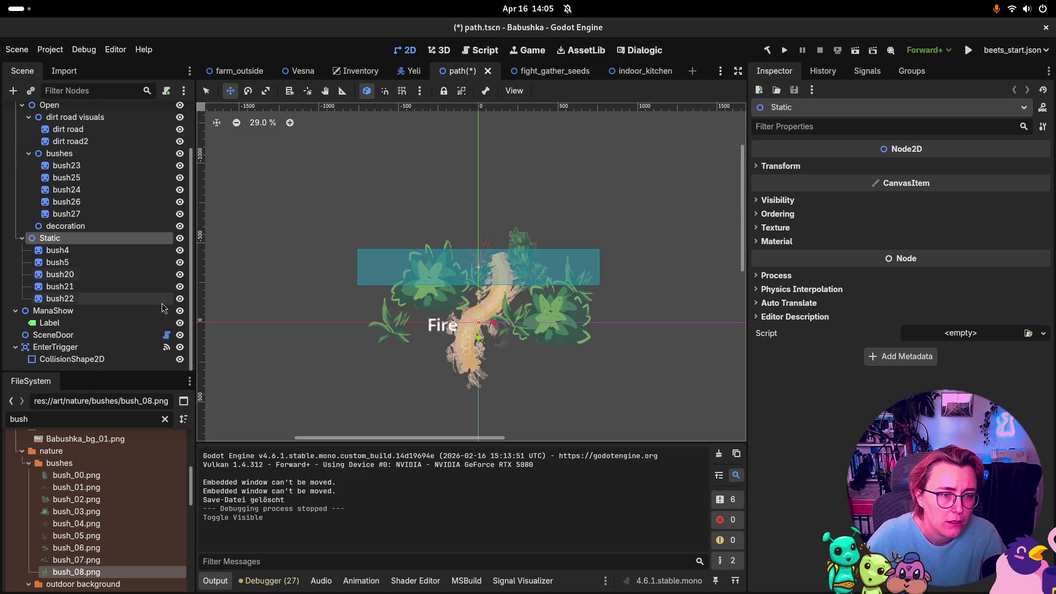
left_click(181, 348)
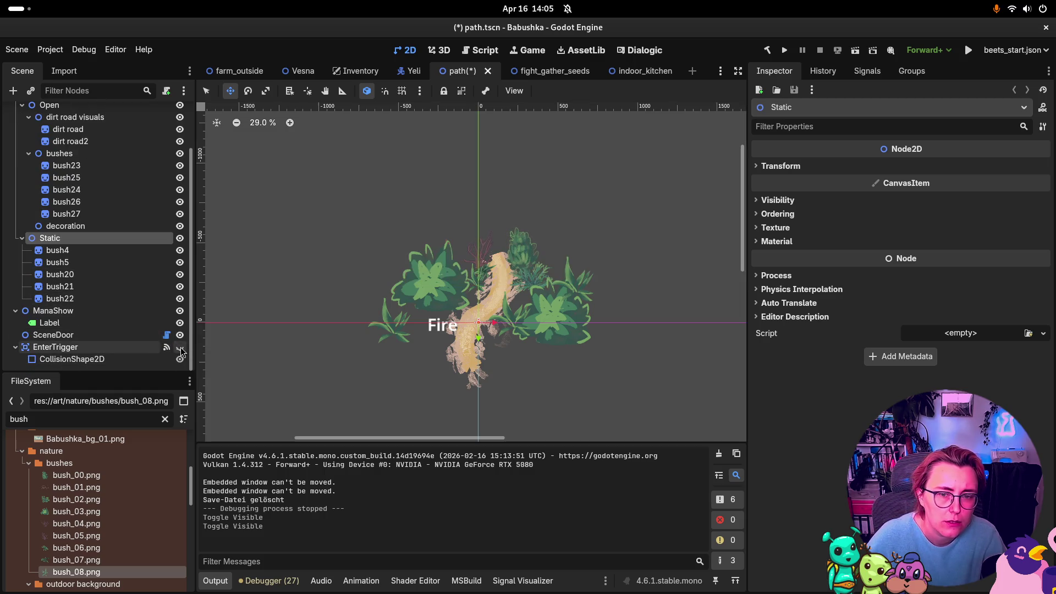
Step: Screenshot the bushes and dirt road area, then save the path scene
key("Print")
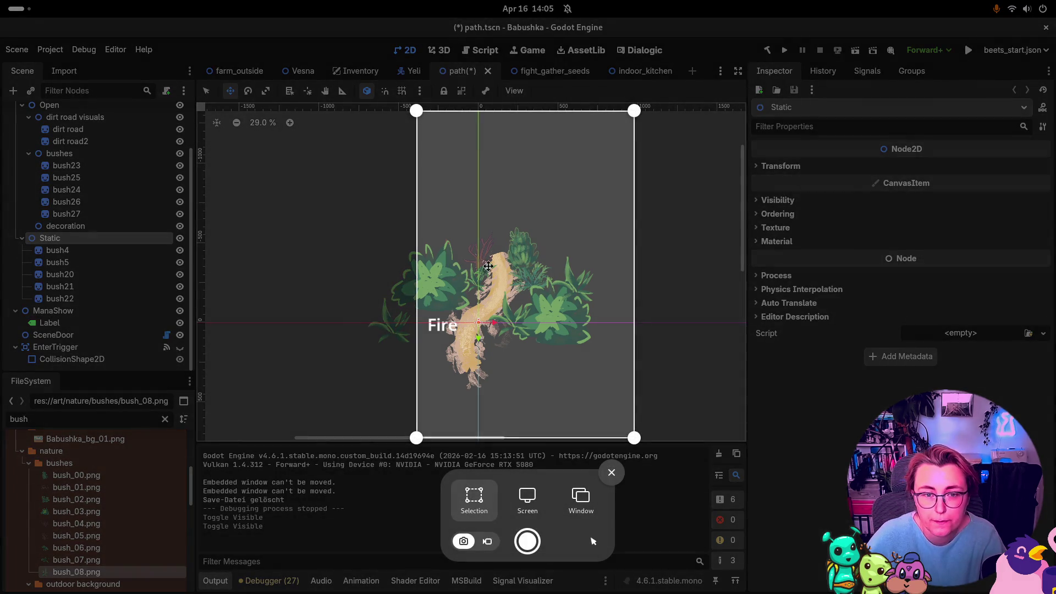
mouse_move(366, 234)
left_mouse_down()
mouse_move(617, 358)
mouse_move(615, 392)
left_mouse_up()
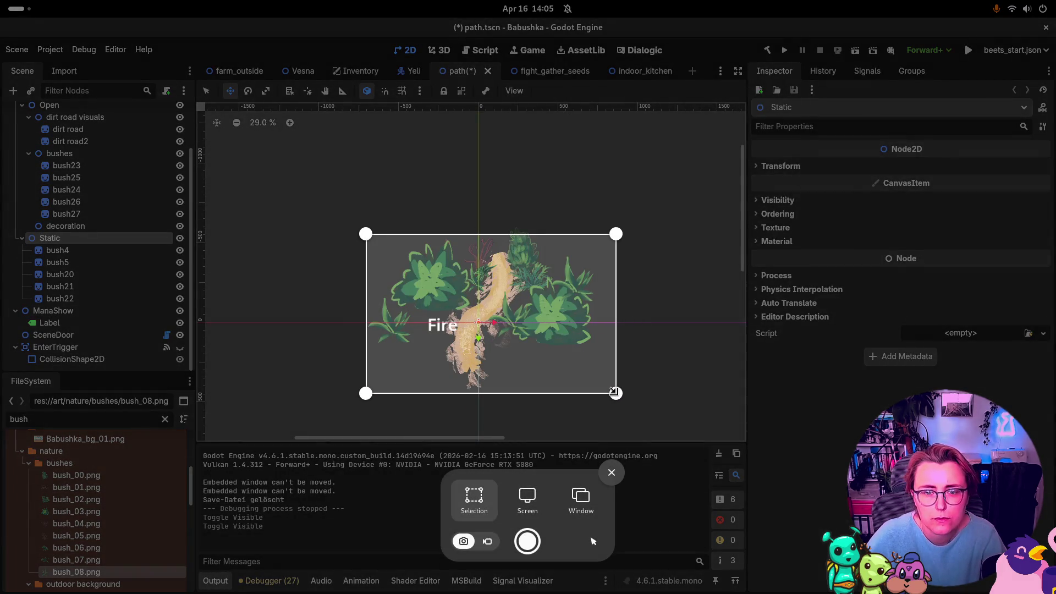
key("Return")
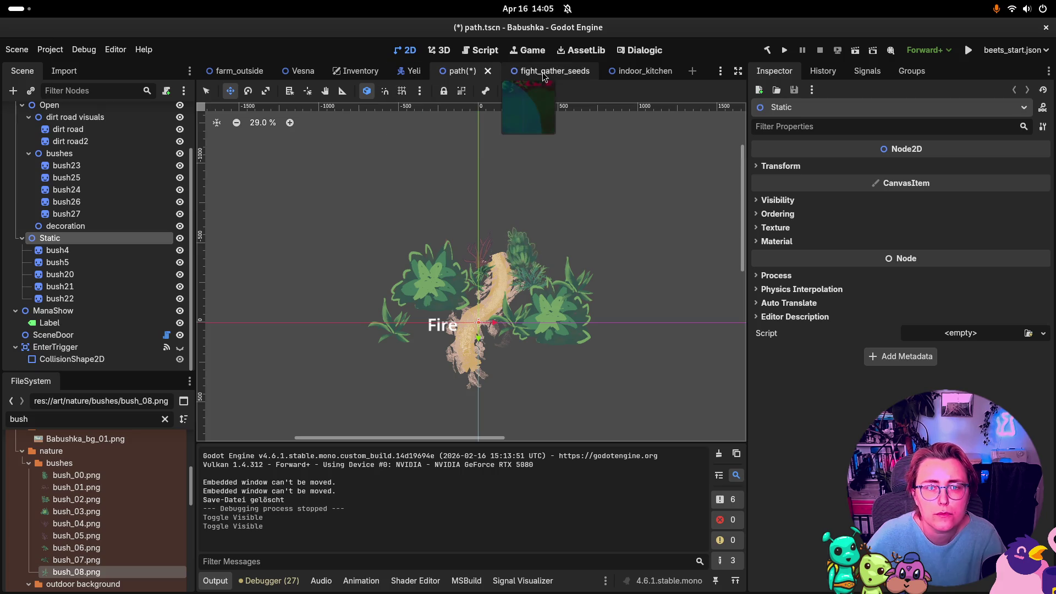
key("ctrl+s")
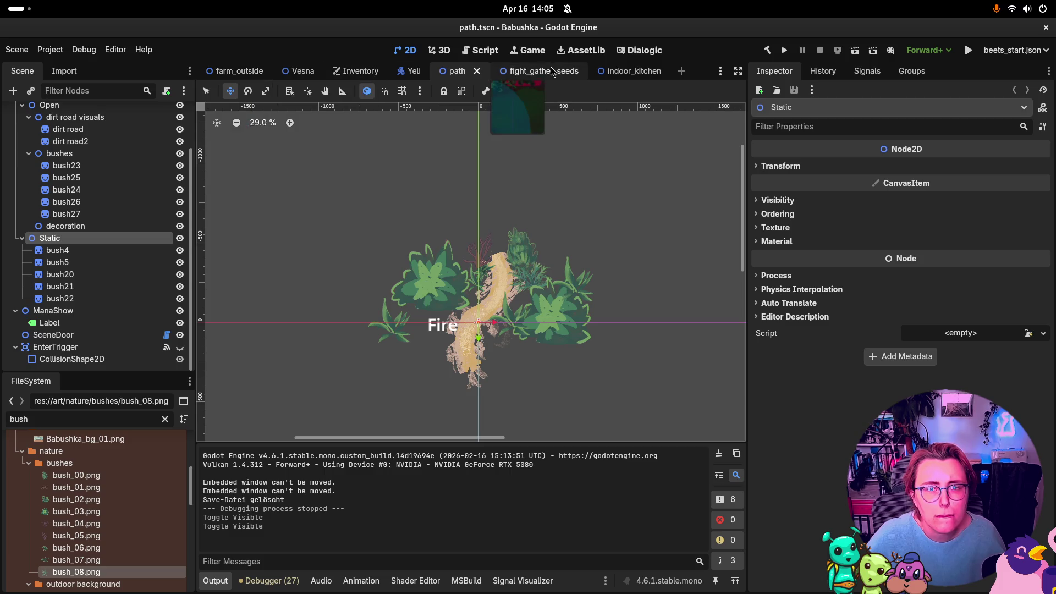
Step: Screenshot the path in fight_gather_seeds, then make EnterTrigger visible again in the path scene
left_click(526, 71)
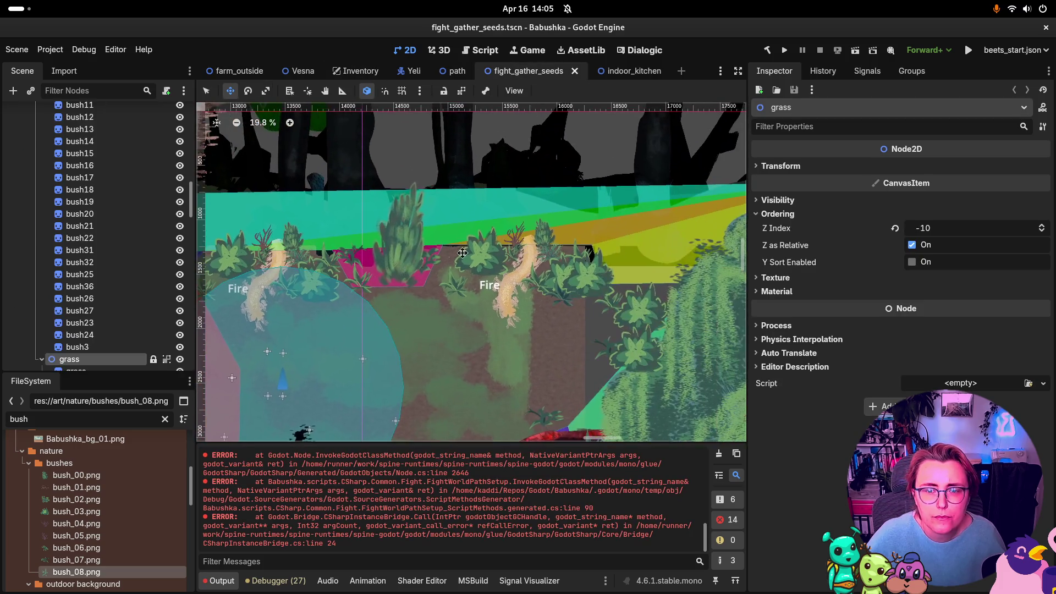
scroll(633, 225, "up", 2)
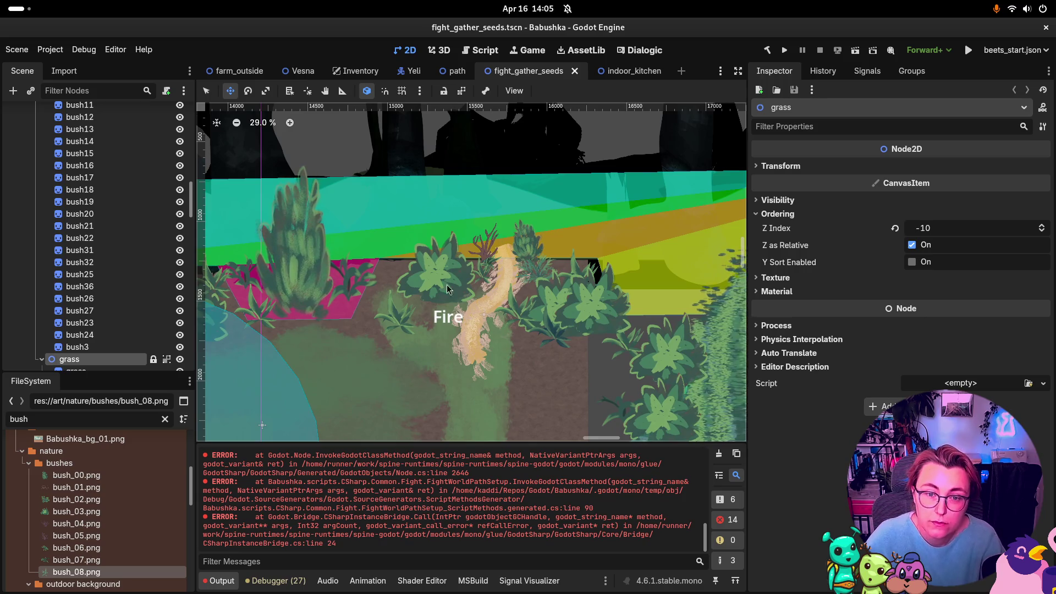
key("Print")
left_click_drag(471, 268, 475, 265)
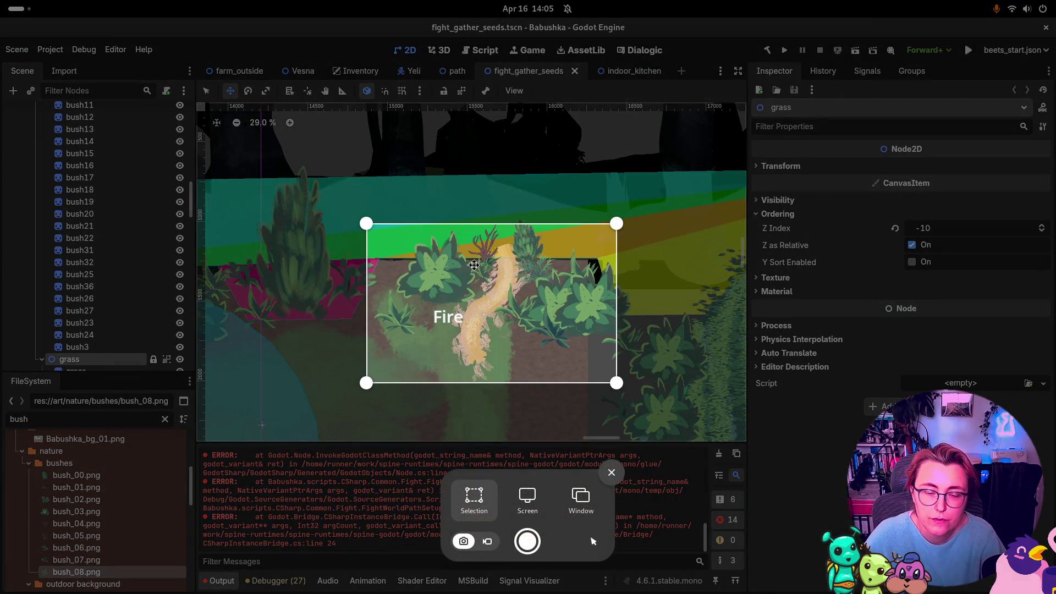
key("Return")
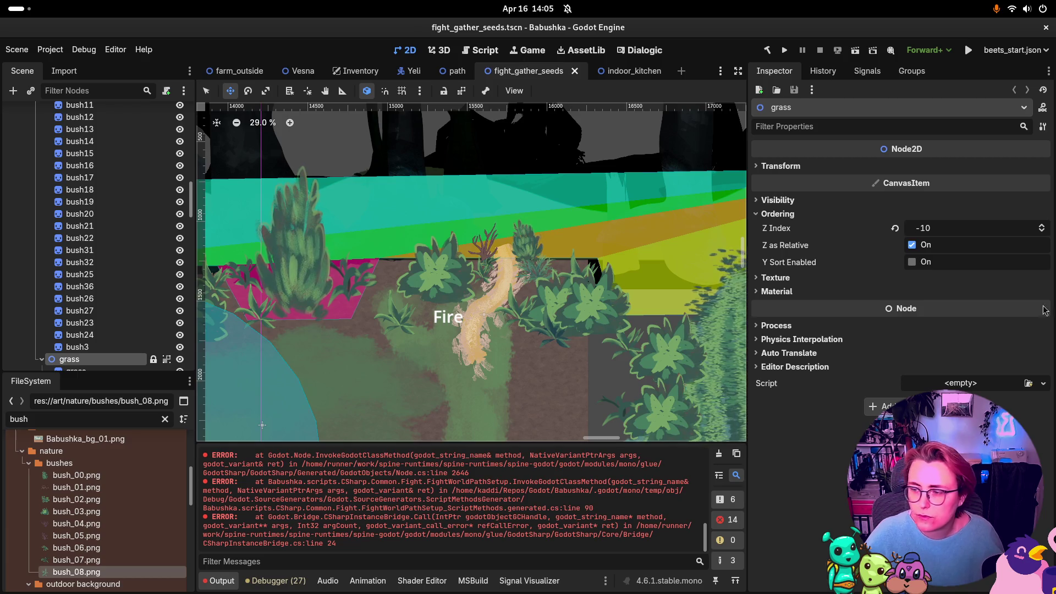
left_click(457, 71)
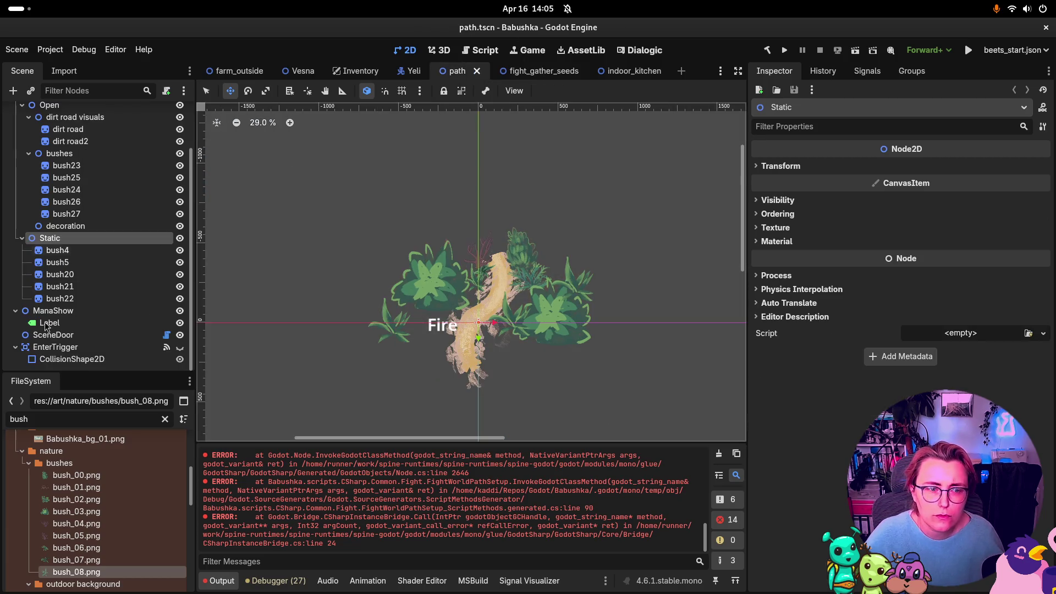
left_click(179, 347)
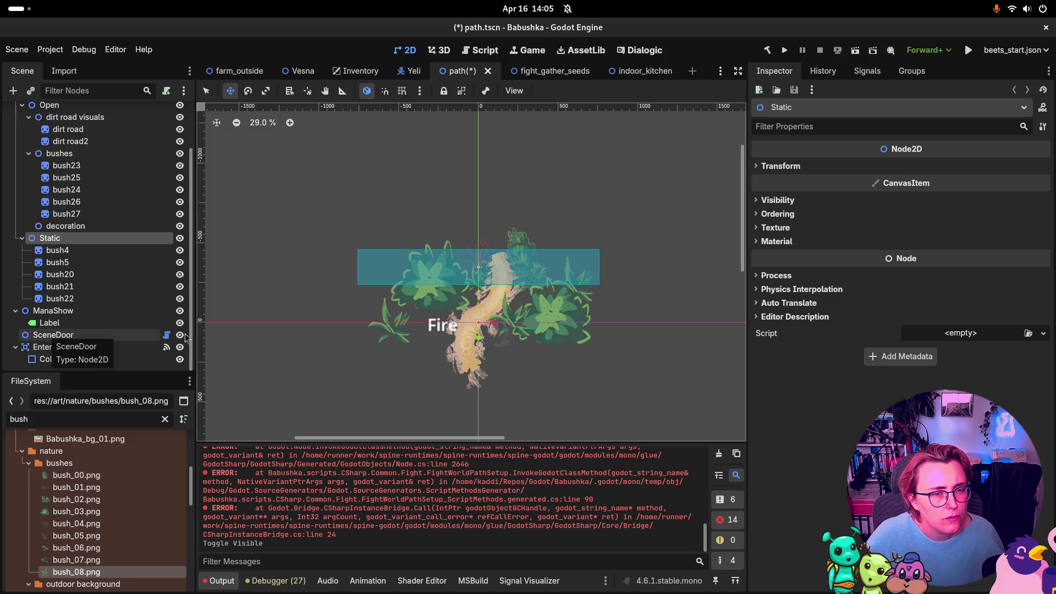
Step: Select SceneDoor and browse its Ordering, Visibility and Process Inspector sections
left_click(104, 337)
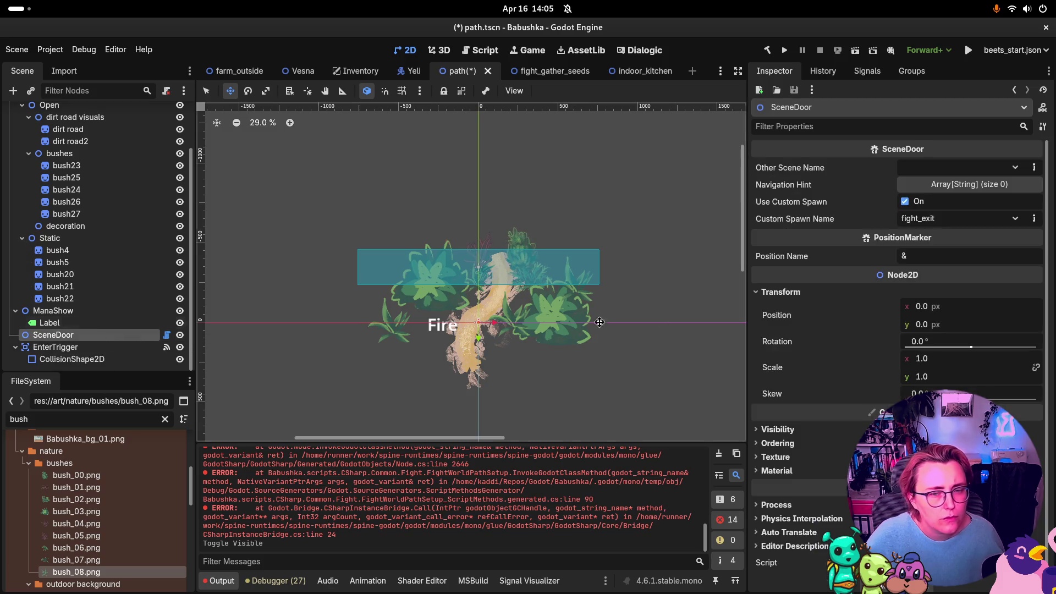
left_click(795, 443)
left_click(794, 442)
left_click(791, 430)
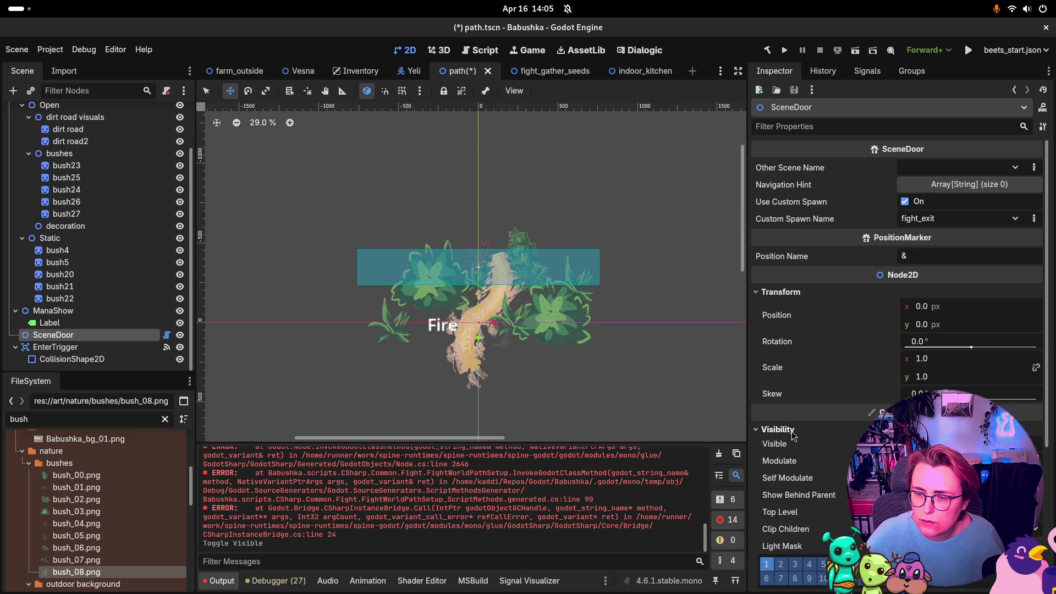
left_click(791, 431)
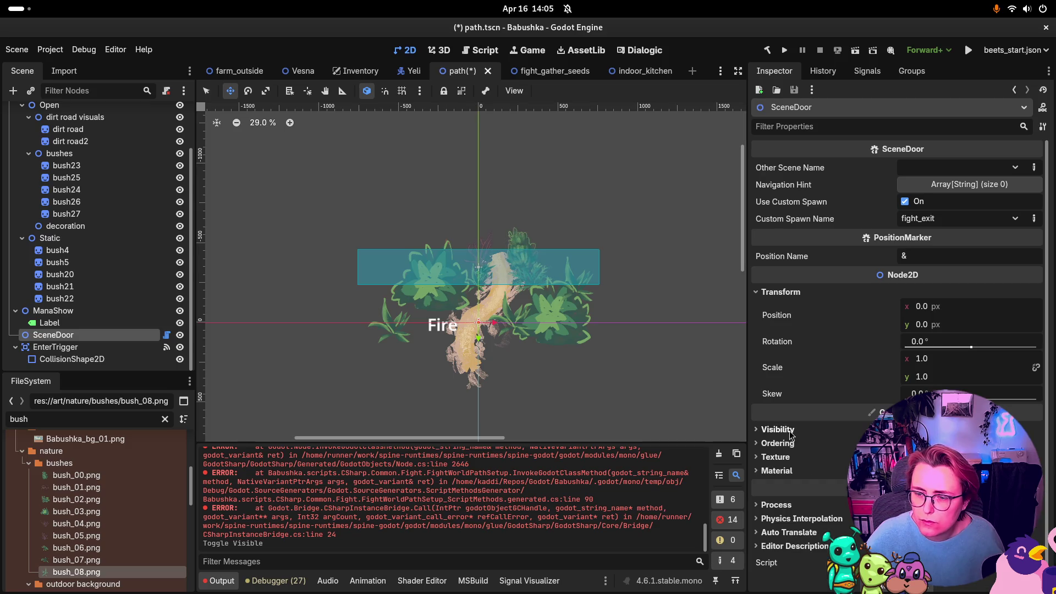
left_click(776, 506)
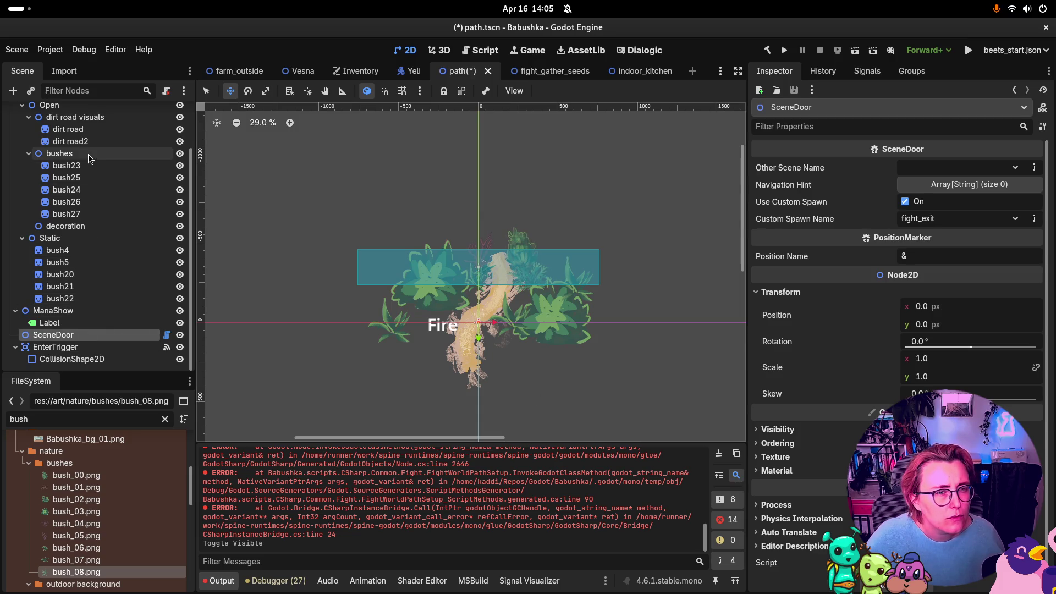
Step: Briefly show the FightGatherSeeds variant, re-hide it, and peek at its children
scroll(90, 159, "up", 3)
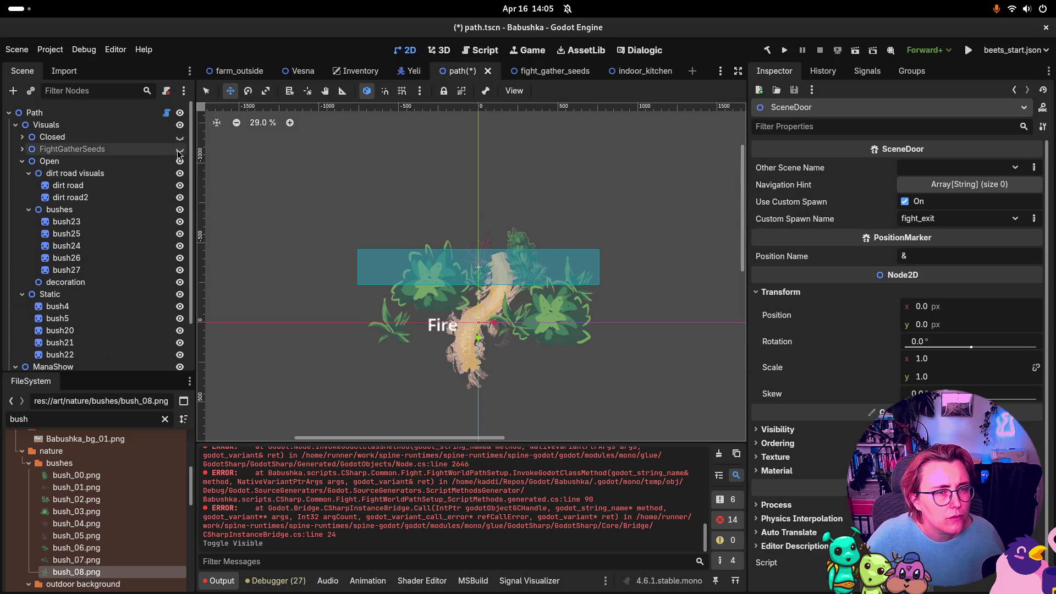
left_click(179, 149)
left_click(179, 150)
scroll(81, 230, "down", 2)
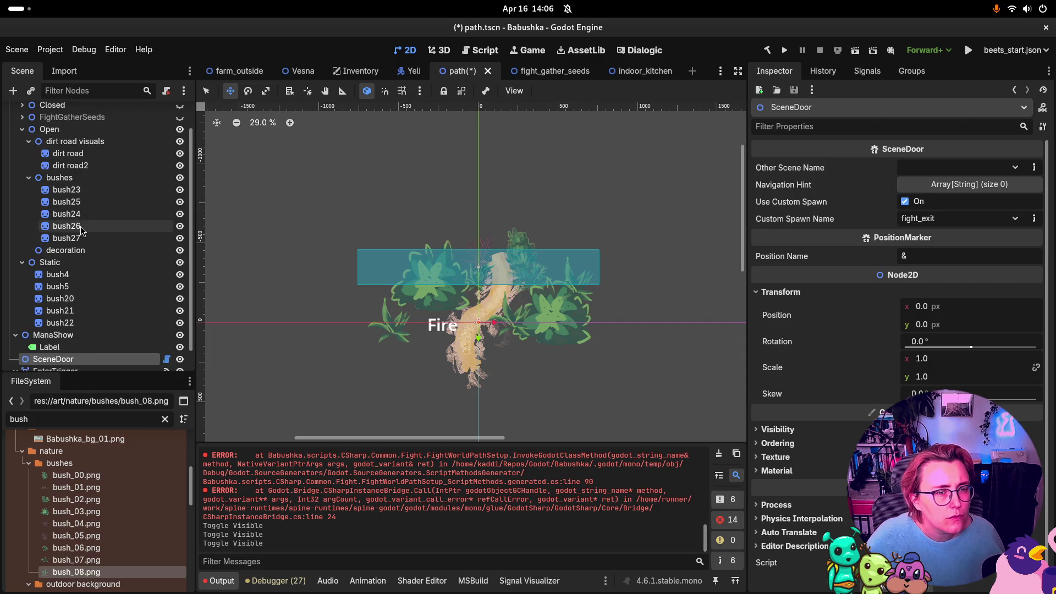
scroll(81, 230, "down", 2)
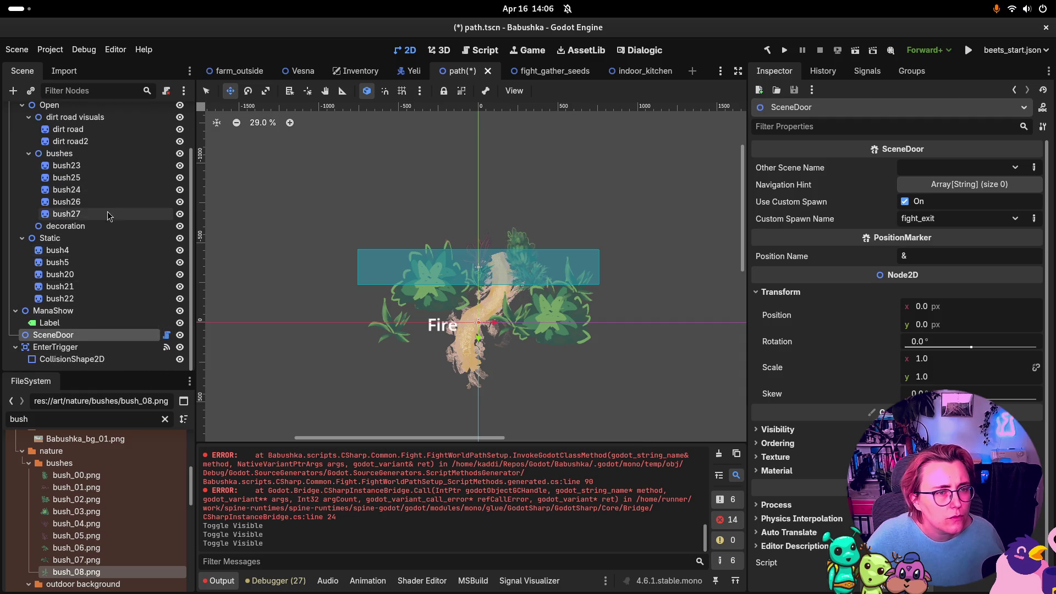
scroll(100, 207, "up", 3)
left_click(22, 150)
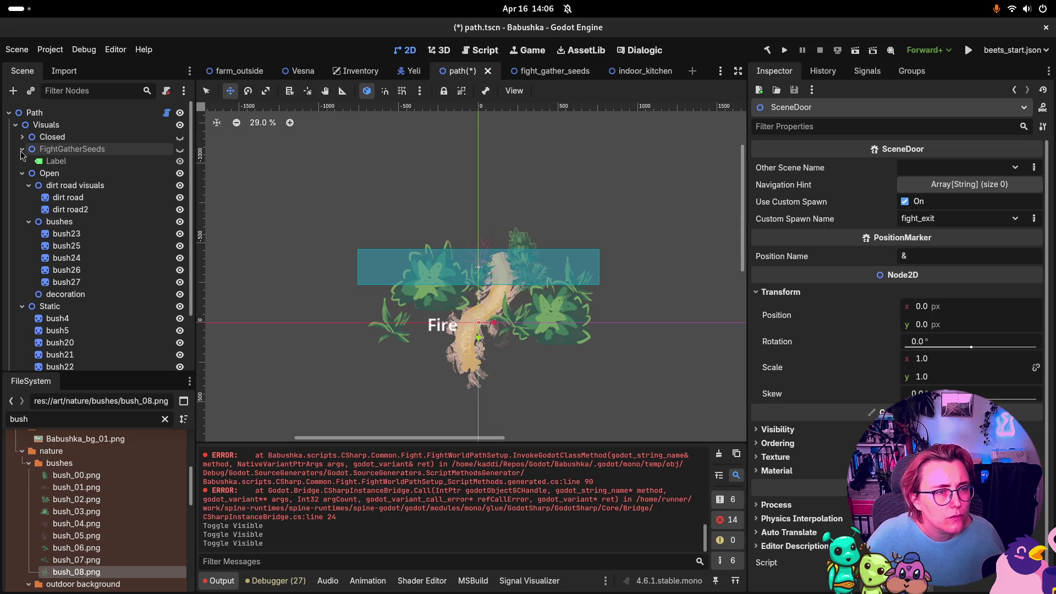
left_click(21, 150)
Step: Check the Closed variant's tree and collider, hide it again, and save the path scene
left_click(22, 137)
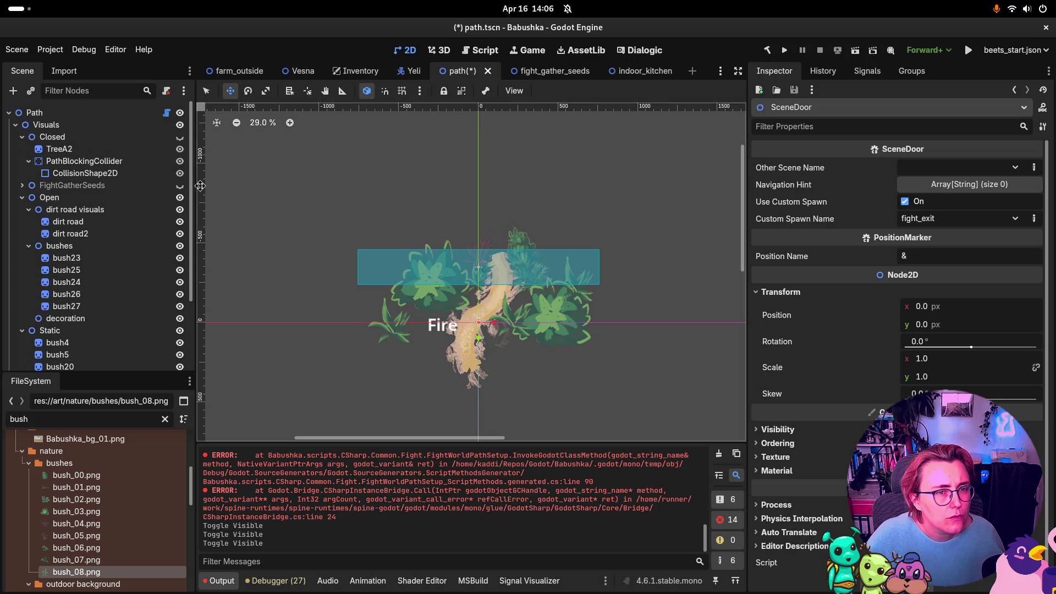
left_click(180, 140)
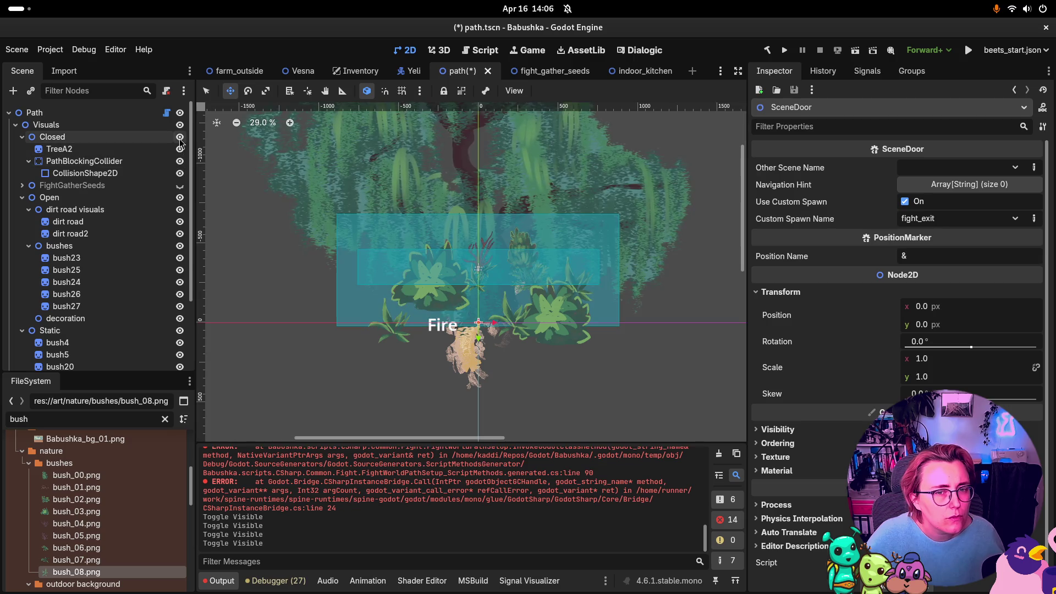
left_click(179, 138)
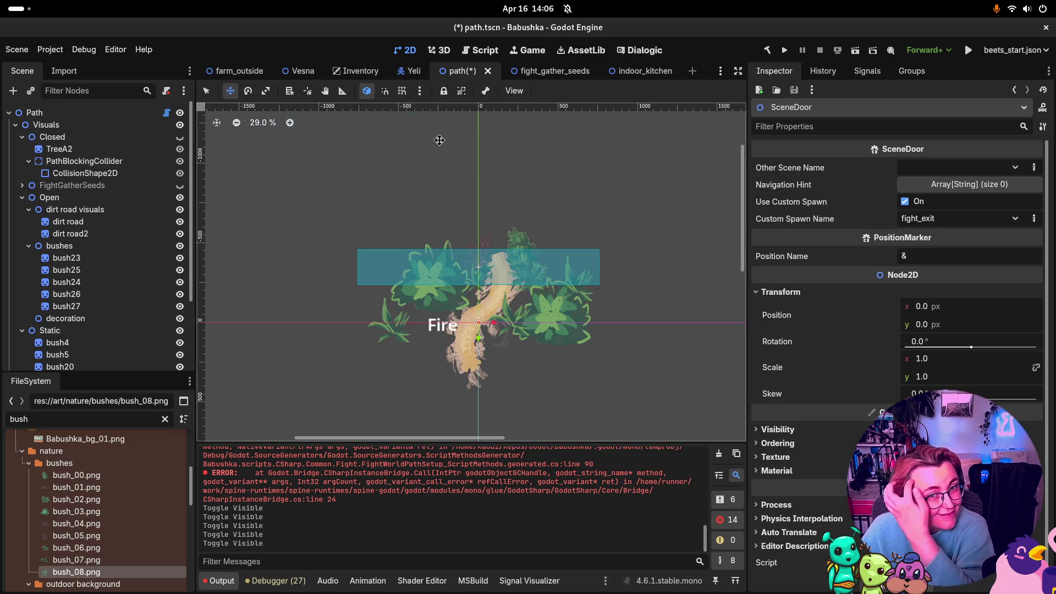
key("ctrl+s")
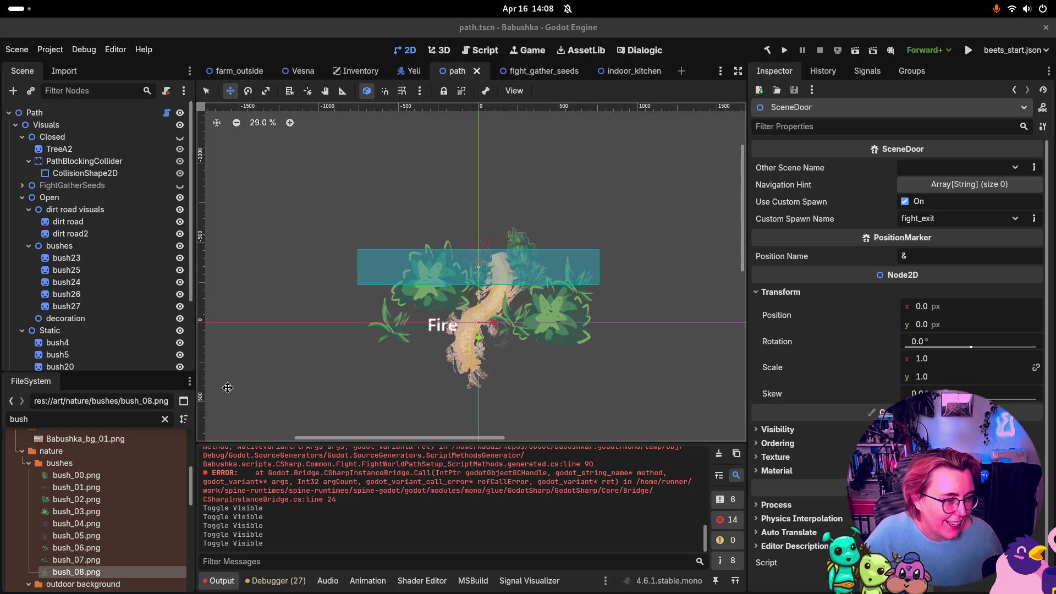
key("super")
key("super")
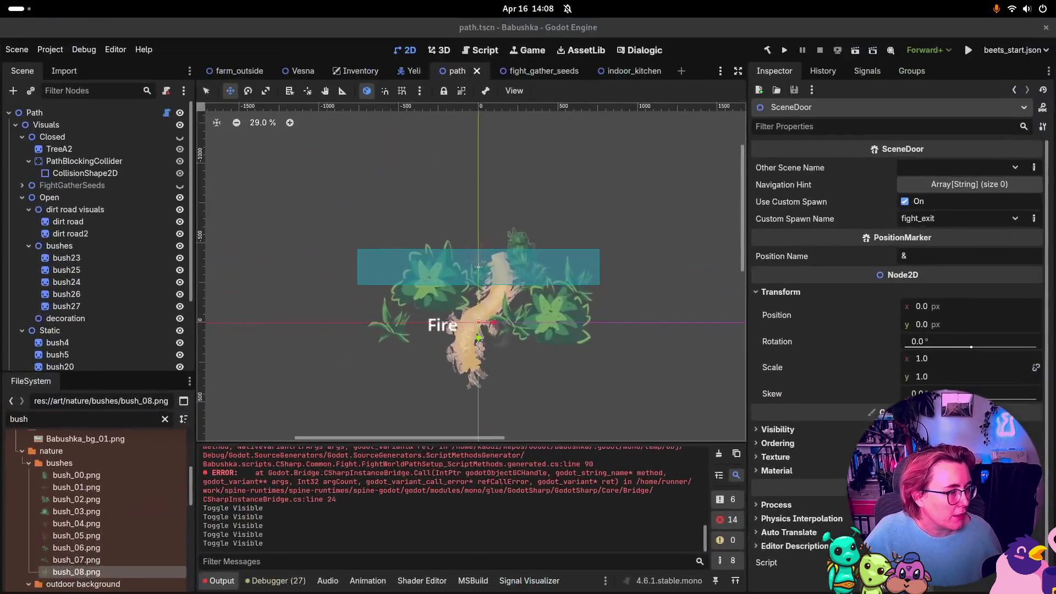